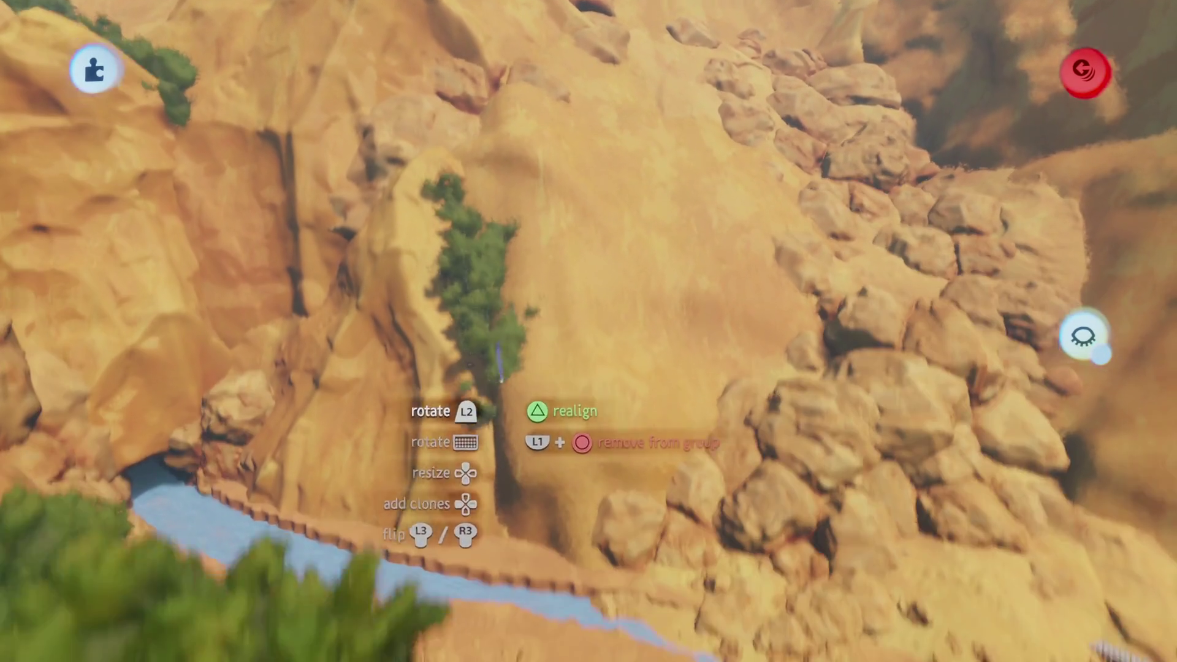
Fly the held bush clump over the canyon wall to the slope above the rock pile
{"action": "mouse_move", "coordinate": [498, 362]}
{"action": "left_mouse_down"}
{"action": "mouse_move", "coordinate": [481, 344]}
{"action": "mouse_move", "coordinate": [508, 435]}
{"action": "mouse_move", "coordinate": [270, 245]}
{"action": "mouse_move", "coordinate": [578, 412]}
{"action": "mouse_move", "coordinate": [504, 526]}
{"action": "mouse_move", "coordinate": [655, 486]}
{"action": "mouse_move", "coordinate": [655, 374]}
{"action": "mouse_move", "coordinate": [604, 473]}
{"action": "mouse_move", "coordinate": [610, 387]}
{"action": "mouse_move", "coordinate": [577, 380]}
{"action": "left_mouse_up"}
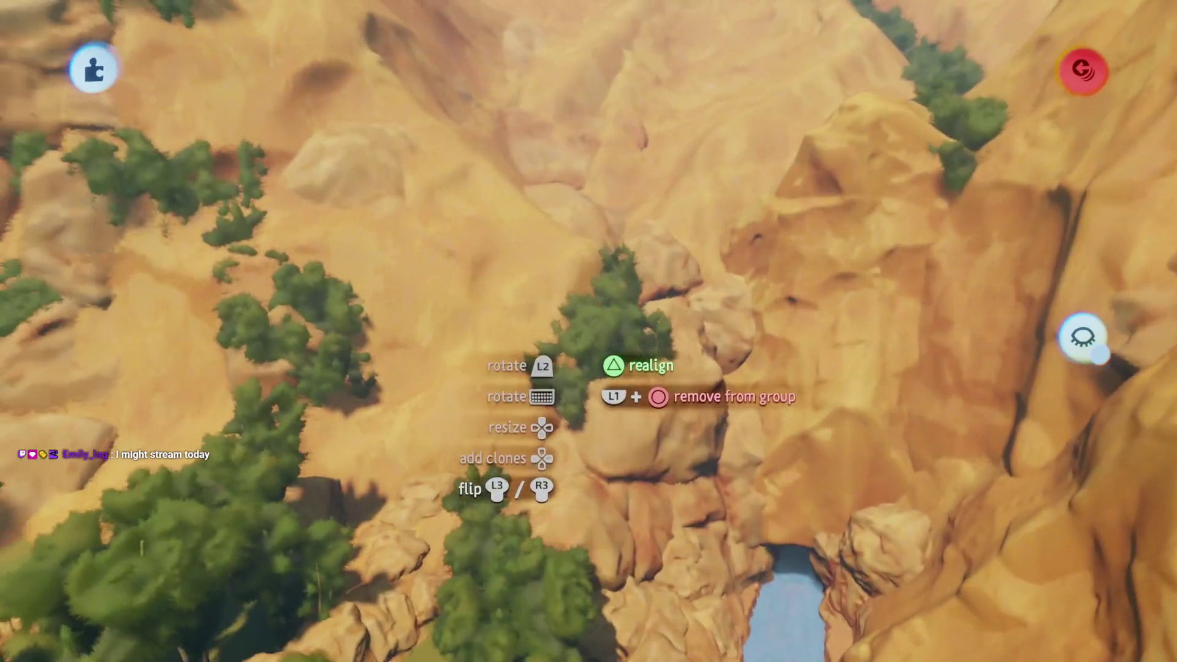
{"action": "mouse_move", "coordinate": [578, 335]}
{"action": "left_mouse_down"}
{"action": "mouse_move", "coordinate": [585, 310]}
{"action": "mouse_move", "coordinate": [610, 318]}
{"action": "mouse_move", "coordinate": [622, 386]}
{"action": "left_mouse_up"}
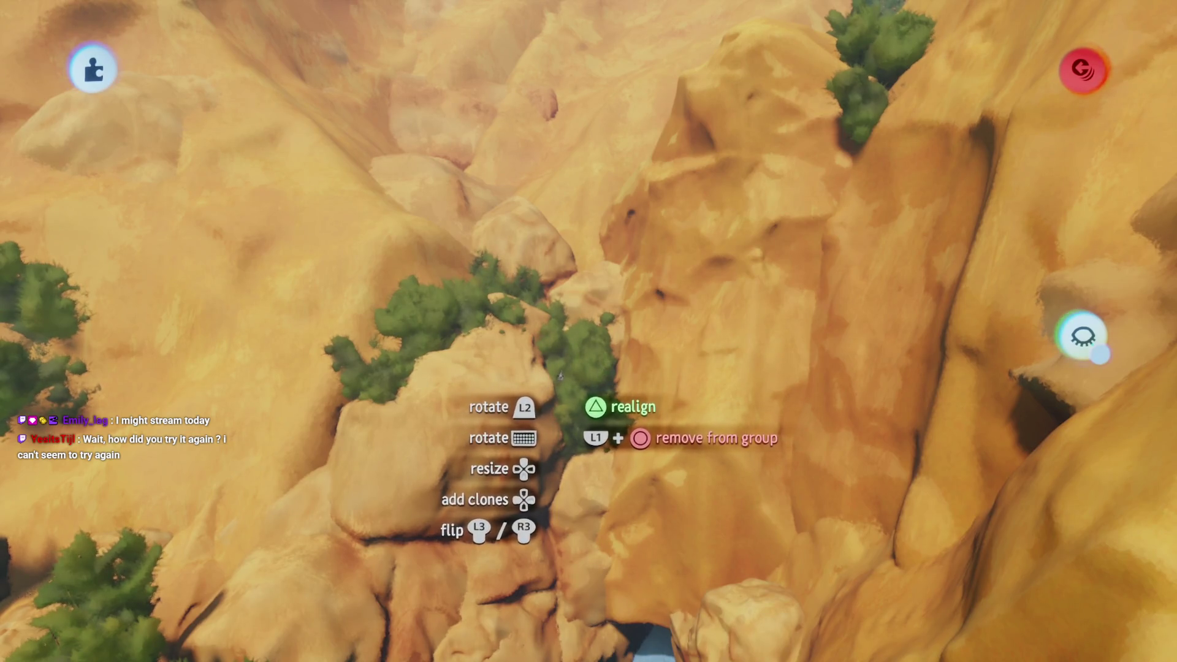
{"action": "mouse_move", "coordinate": [558, 377]}
{"action": "left_mouse_down"}
{"action": "mouse_move", "coordinate": [536, 371]}
{"action": "mouse_move", "coordinate": [523, 386]}
{"action": "mouse_move", "coordinate": [539, 299]}
{"action": "mouse_move", "coordinate": [525, 380]}
{"action": "mouse_move", "coordinate": [534, 374]}
{"action": "mouse_move", "coordinate": [525, 316]}
{"action": "mouse_move", "coordinate": [496, 432]}
{"action": "mouse_move", "coordinate": [514, 448]}
{"action": "mouse_move", "coordinate": [509, 422]}
{"action": "mouse_move", "coordinate": [488, 432]}
{"action": "mouse_move", "coordinate": [488, 461]}
{"action": "mouse_move", "coordinate": [480, 362]}
{"action": "mouse_move", "coordinate": [504, 345]}
{"action": "left_mouse_up"}
{"action": "left_click_drag", "start_coordinate": [499, 392], "coordinate": [488, 372]}
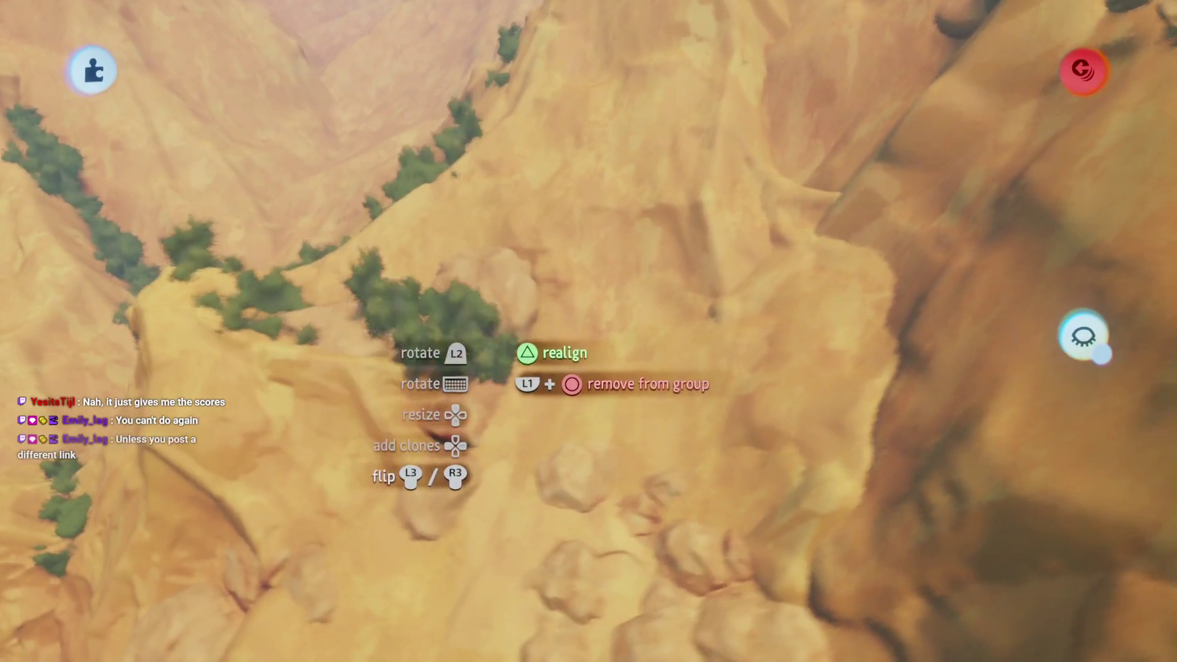
{"action": "left_click_drag", "start_coordinate": [496, 323], "coordinate": [498, 315]}
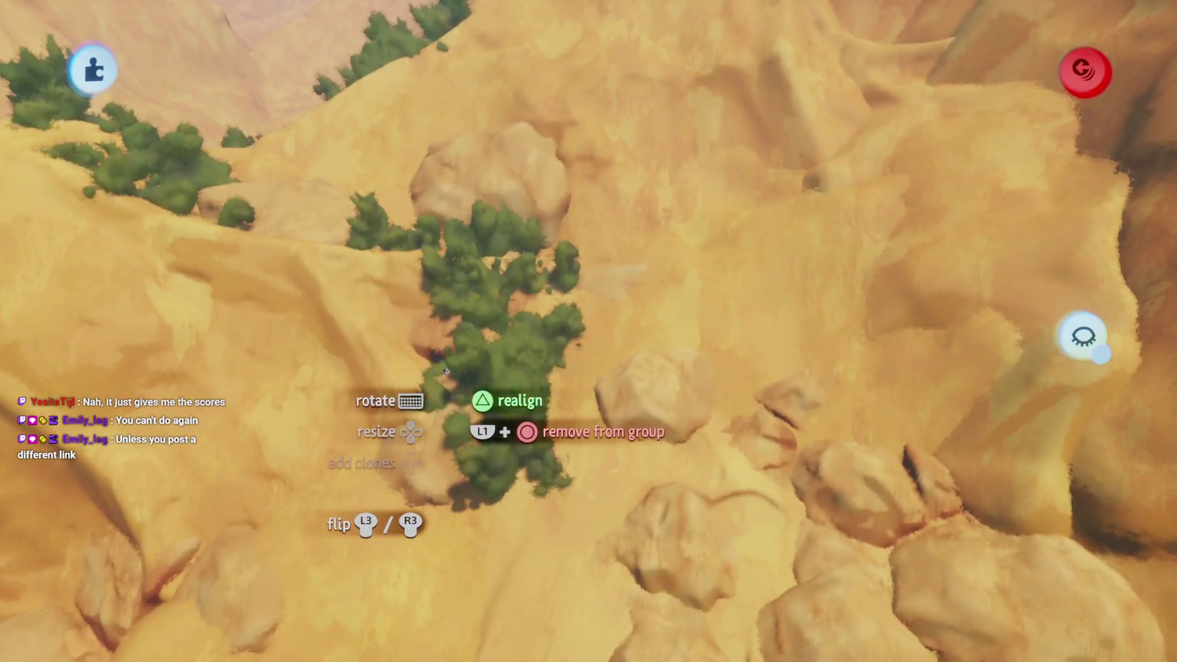
{"action": "mouse_move", "coordinate": [446, 371]}
{"action": "left_mouse_down"}
{"action": "mouse_move", "coordinate": [416, 407]}
{"action": "mouse_move", "coordinate": [447, 377]}
{"action": "mouse_move", "coordinate": [447, 495]}
{"action": "mouse_move", "coordinate": [444, 350]}
{"action": "mouse_move", "coordinate": [437, 389]}
{"action": "left_mouse_up"}
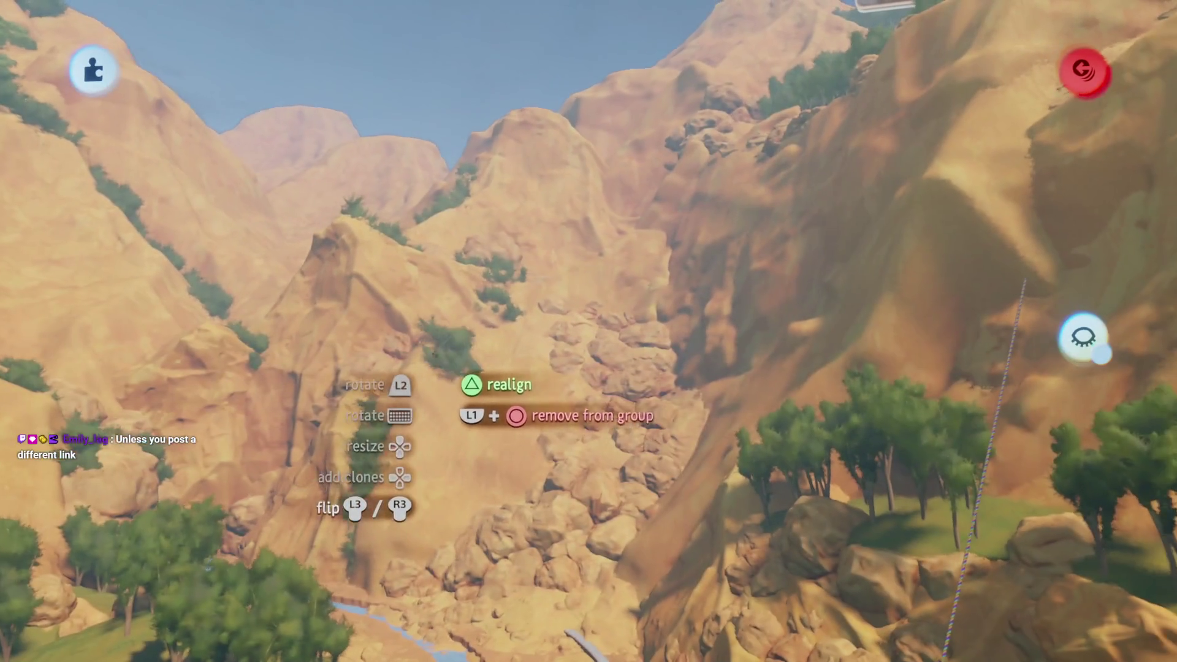
{"action": "mouse_move", "coordinate": [449, 356]}
{"action": "left_mouse_down"}
{"action": "mouse_move", "coordinate": [414, 424]}
{"action": "mouse_move", "coordinate": [390, 423]}
{"action": "mouse_move", "coordinate": [271, 336]}
{"action": "left_mouse_up"}
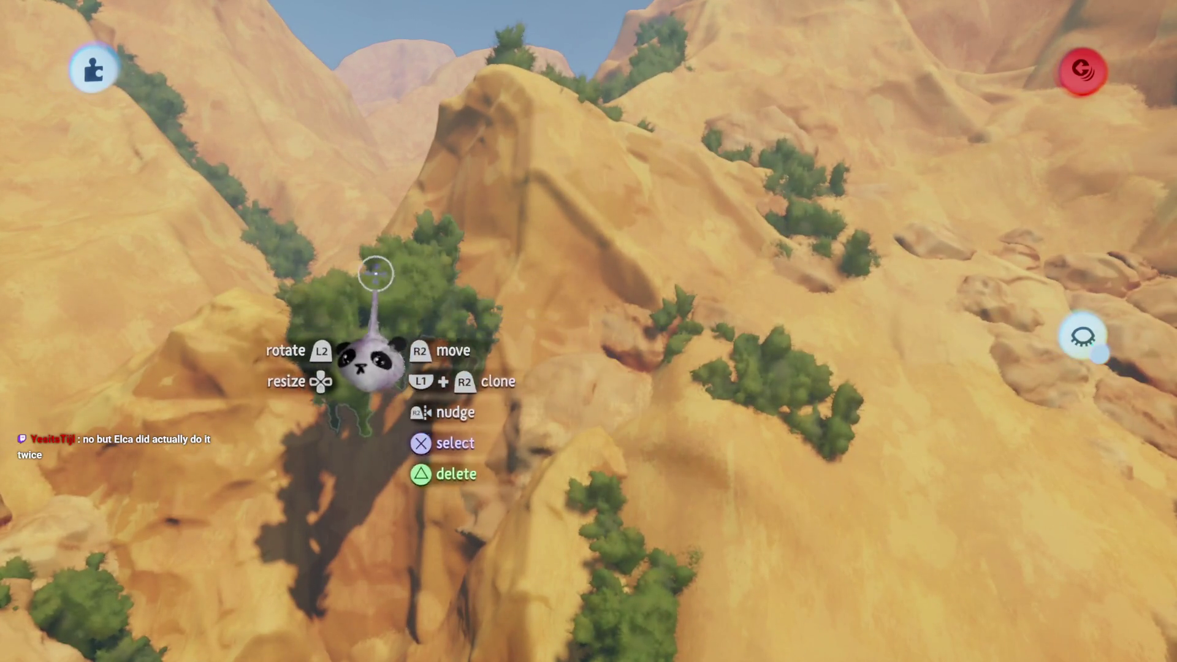
Place the bush clump on the slope at about 109% size, then bring up the menu
{"action": "mouse_move", "coordinate": [509, 403]}
{"action": "left_mouse_down"}
{"action": "mouse_move", "coordinate": [554, 434]}
{"action": "mouse_move", "coordinate": [541, 397]}
{"action": "mouse_move", "coordinate": [529, 434]}
{"action": "mouse_move", "coordinate": [527, 415]}
{"action": "mouse_move", "coordinate": [505, 428]}
{"action": "left_mouse_up"}
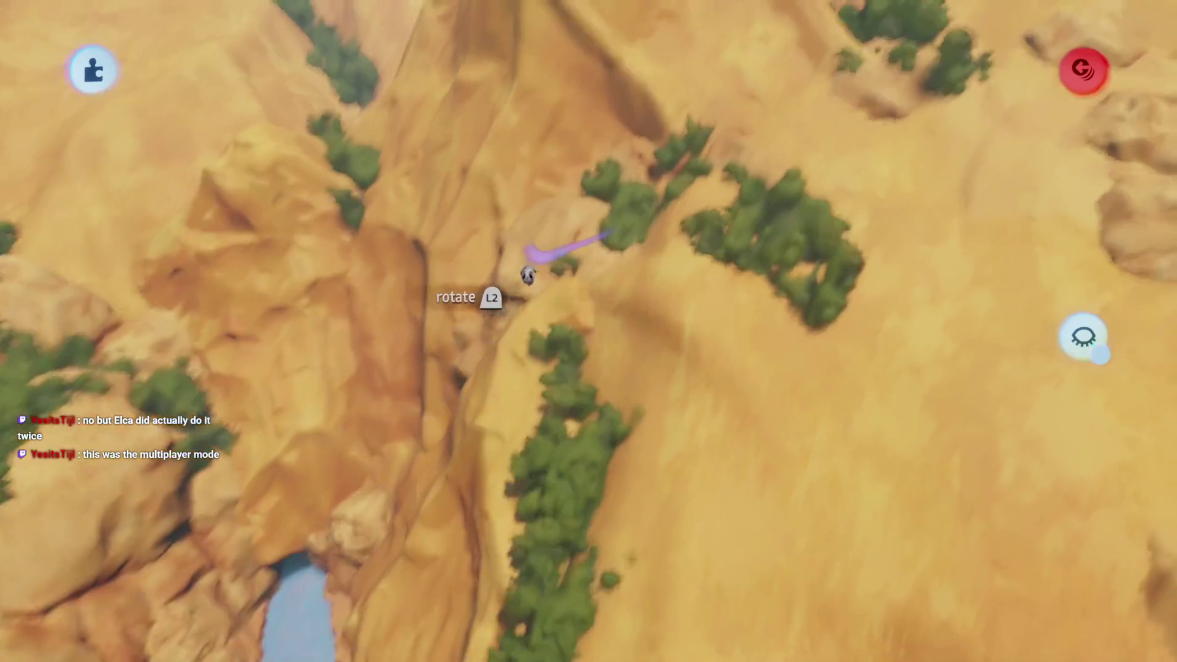
{"action": "mouse_move", "coordinate": [528, 276]}
{"action": "left_mouse_down"}
{"action": "mouse_move", "coordinate": [539, 334]}
{"action": "mouse_move", "coordinate": [601, 423]}
{"action": "left_mouse_up"}
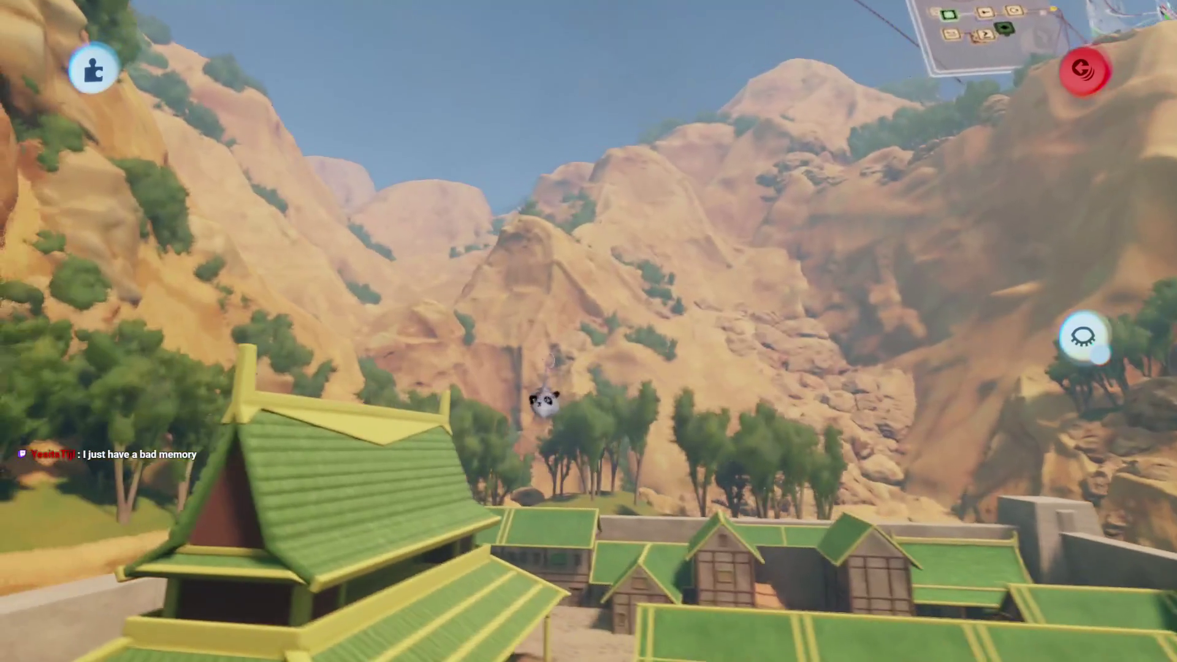
{"action": "key", "text": "Escape"}
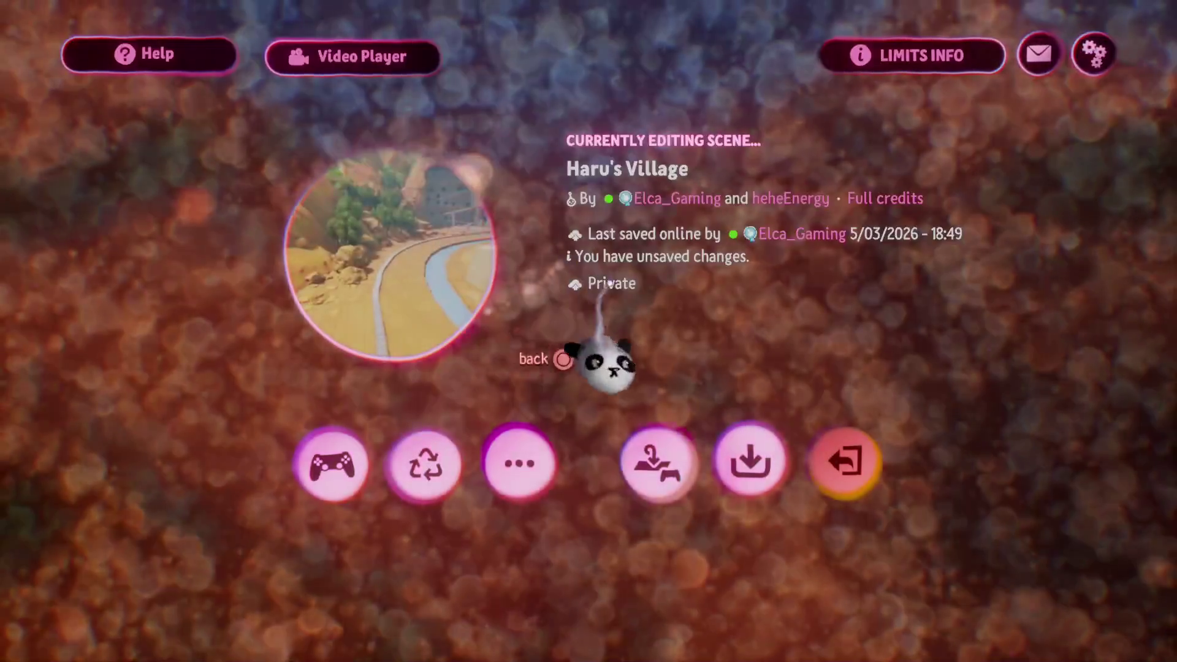
Resume editing and pick white from the Monochromes swatch in Art Tools > Paint
{"action": "key", "text": "Escape"}
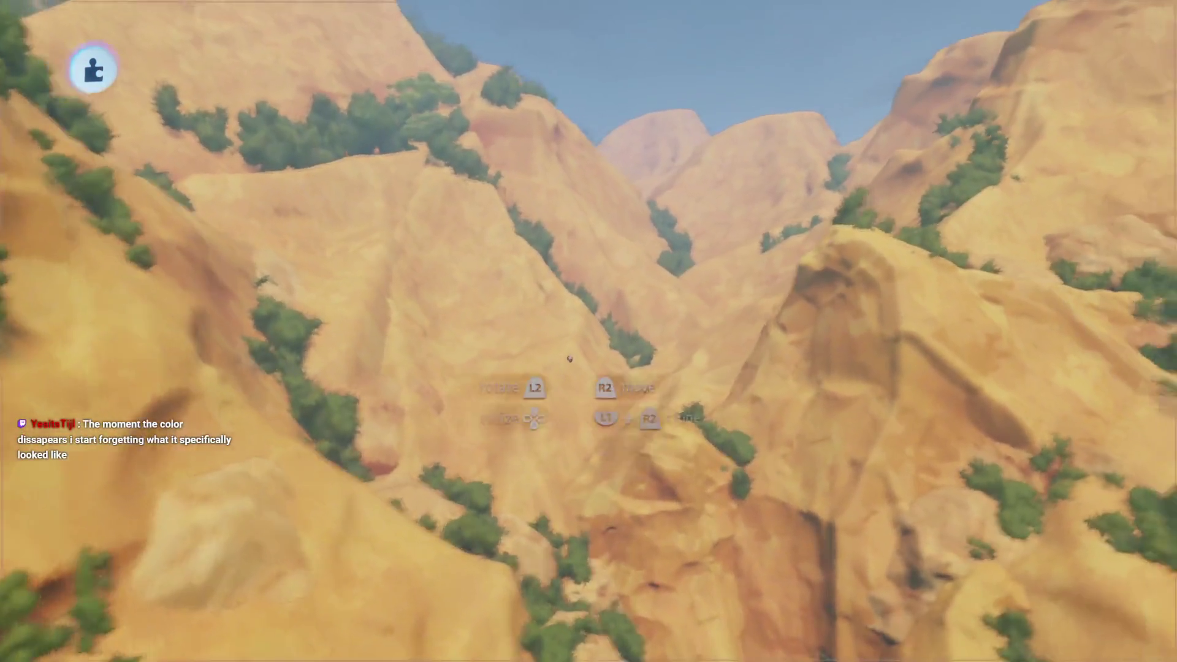
{"action": "mouse_move", "coordinate": [555, 400]}
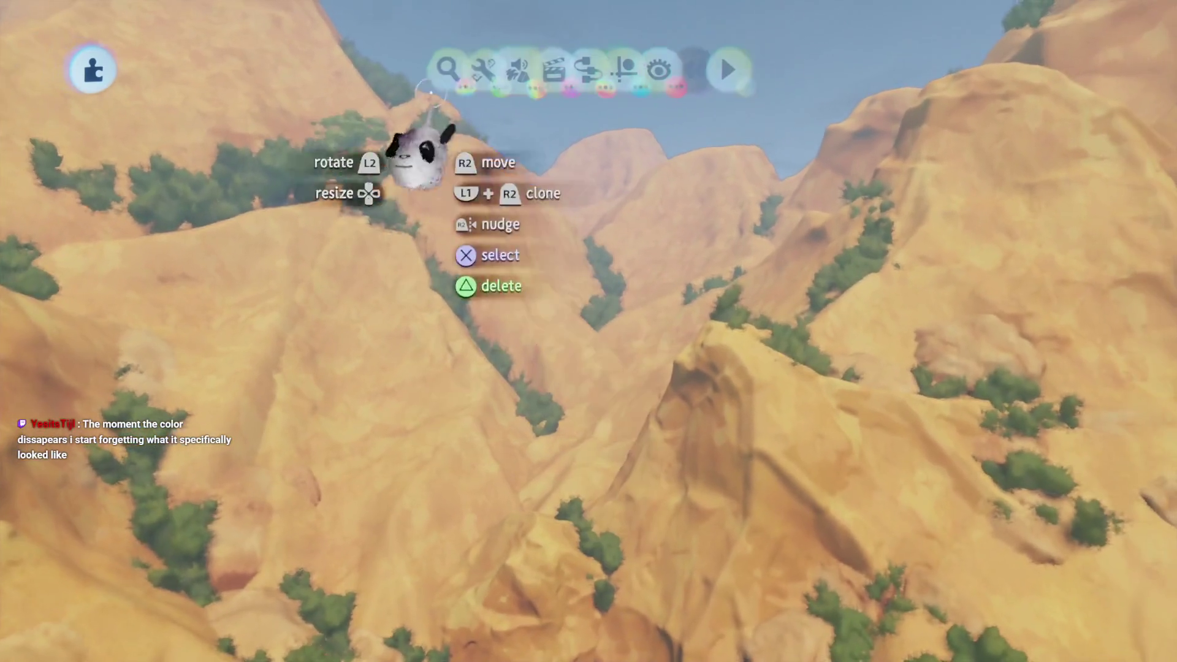
{"action": "left_click", "coordinate": [459, 81]}
{"action": "left_click", "coordinate": [429, 130]}
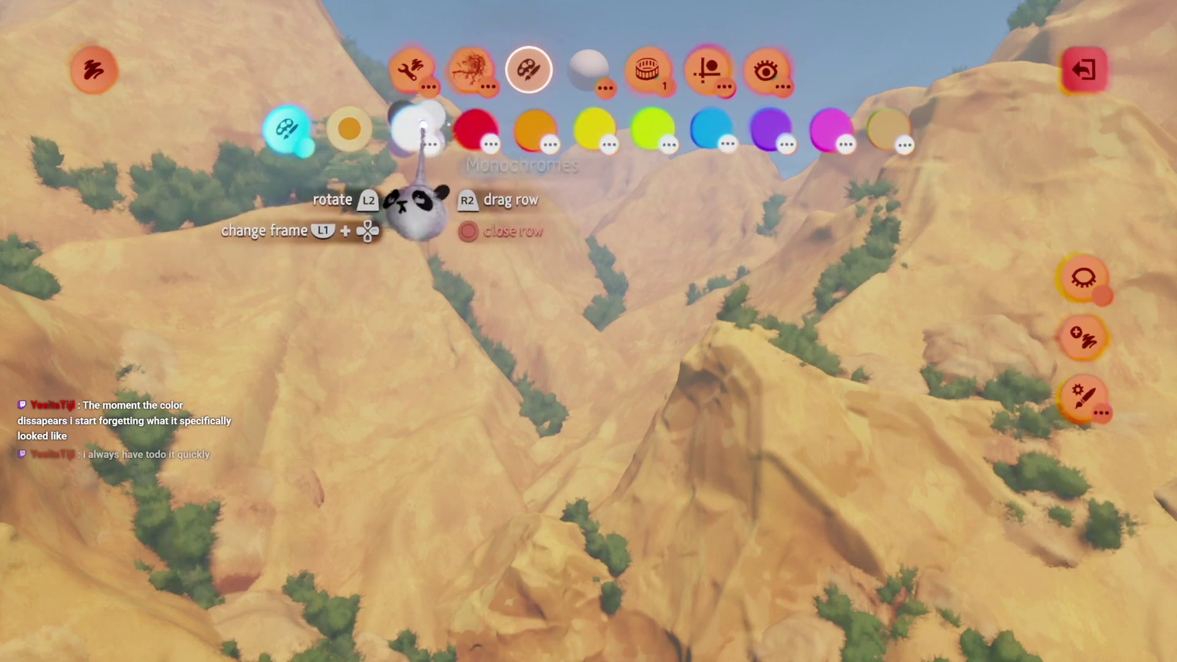
{"action": "left_click", "coordinate": [423, 126]}
Spray white cloud strokes across the canyon hollow between the peaks
{"action": "mouse_move", "coordinate": [589, 423]}
{"action": "left_mouse_down"}
{"action": "mouse_move", "coordinate": [573, 407]}
{"action": "mouse_move", "coordinate": [581, 337]}
{"action": "mouse_move", "coordinate": [591, 355]}
{"action": "mouse_move", "coordinate": [521, 372]}
{"action": "mouse_move", "coordinate": [545, 350]}
{"action": "mouse_move", "coordinate": [552, 368]}
{"action": "mouse_move", "coordinate": [540, 316]}
{"action": "mouse_move", "coordinate": [546, 367]}
{"action": "left_mouse_up"}
{"action": "mouse_move", "coordinate": [546, 419]}
{"action": "left_mouse_down"}
{"action": "mouse_move", "coordinate": [523, 362]}
{"action": "mouse_move", "coordinate": [536, 412]}
{"action": "left_mouse_up"}
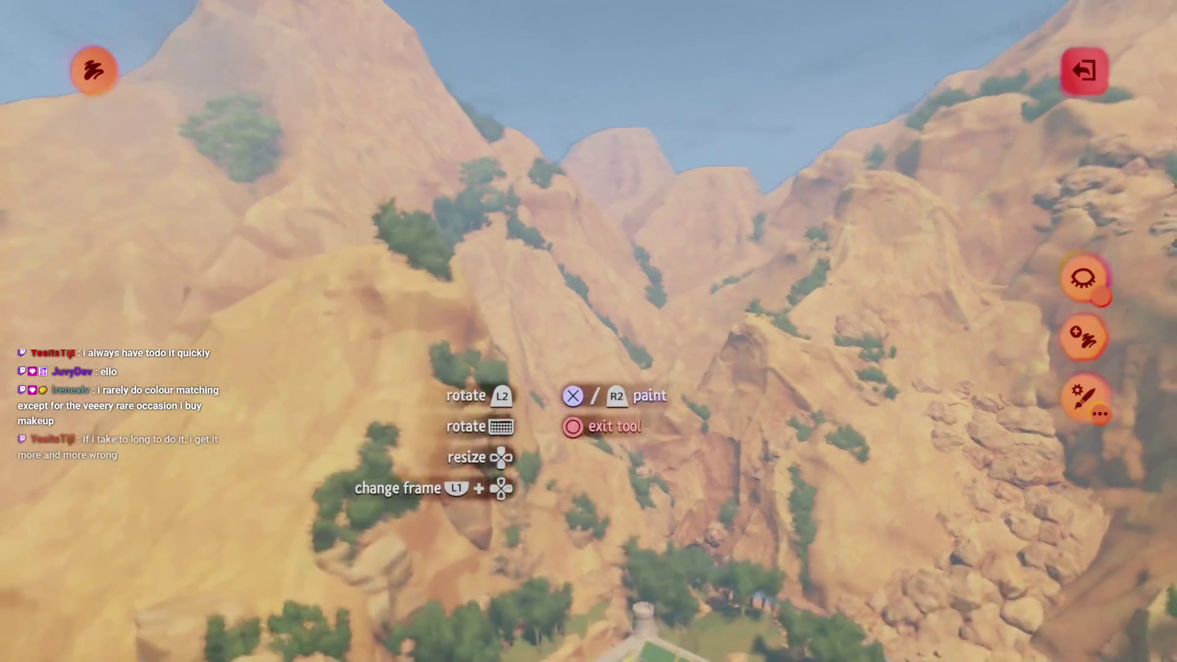
{"action": "mouse_move", "coordinate": [540, 364]}
{"action": "left_mouse_down"}
{"action": "mouse_move", "coordinate": [539, 389]}
{"action": "mouse_move", "coordinate": [539, 331]}
{"action": "mouse_move", "coordinate": [526, 334]}
{"action": "mouse_move", "coordinate": [509, 300]}
{"action": "mouse_move", "coordinate": [515, 264]}
{"action": "mouse_move", "coordinate": [498, 320]}
{"action": "left_mouse_up"}
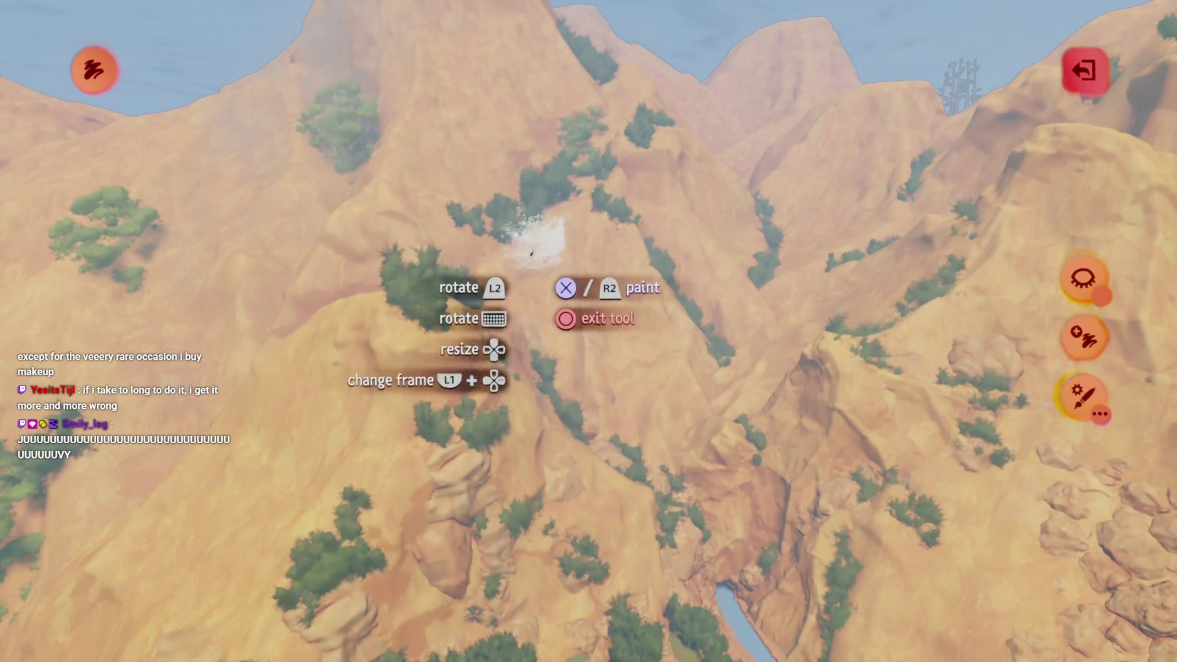
{"action": "mouse_move", "coordinate": [563, 340]}
{"action": "left_mouse_down"}
{"action": "mouse_move", "coordinate": [533, 288]}
{"action": "mouse_move", "coordinate": [499, 301]}
{"action": "mouse_move", "coordinate": [550, 310]}
{"action": "left_mouse_up"}
{"action": "mouse_move", "coordinate": [579, 261]}
{"action": "left_mouse_down"}
{"action": "mouse_move", "coordinate": [491, 296]}
{"action": "mouse_move", "coordinate": [496, 310]}
{"action": "mouse_move", "coordinate": [551, 262]}
{"action": "mouse_move", "coordinate": [517, 320]}
{"action": "mouse_move", "coordinate": [527, 337]}
{"action": "mouse_move", "coordinate": [762, 344]}
{"action": "mouse_move", "coordinate": [383, 358]}
{"action": "mouse_move", "coordinate": [732, 485]}
{"action": "mouse_move", "coordinate": [408, 452]}
{"action": "left_mouse_up"}
{"action": "mouse_move", "coordinate": [632, 437]}
{"action": "left_mouse_down"}
{"action": "mouse_move", "coordinate": [476, 344]}
{"action": "mouse_move", "coordinate": [452, 285]}
{"action": "mouse_move", "coordinate": [709, 441]}
{"action": "mouse_move", "coordinate": [504, 428]}
{"action": "mouse_move", "coordinate": [512, 400]}
{"action": "mouse_move", "coordinate": [546, 371]}
{"action": "left_mouse_up"}
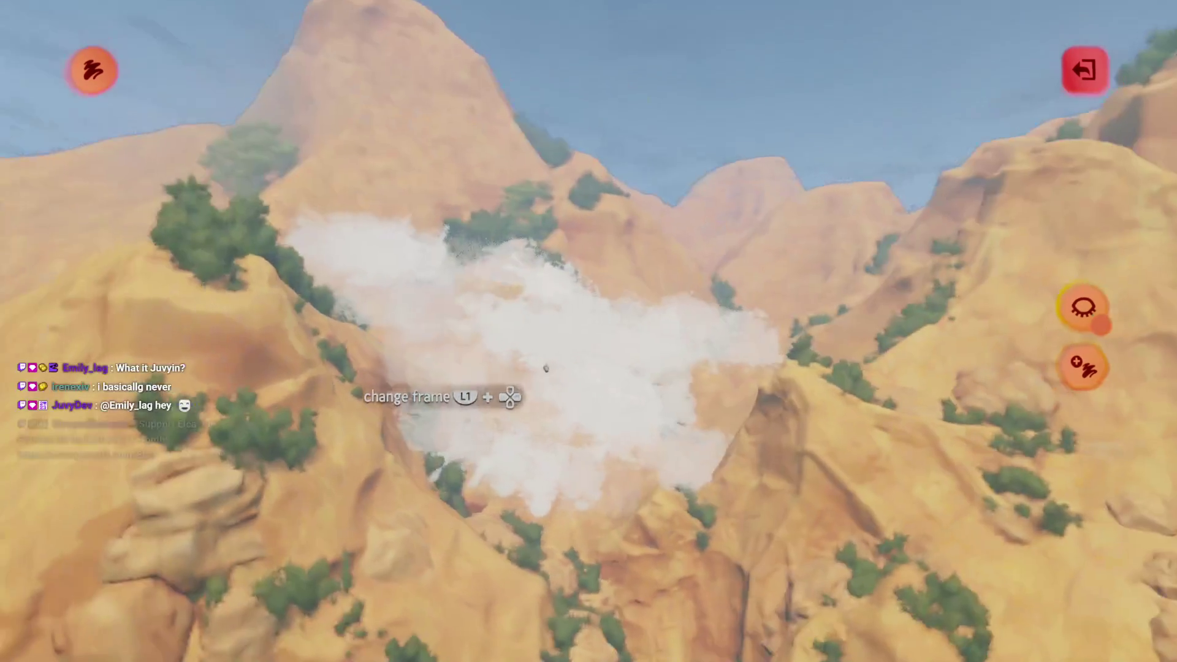
{"action": "key", "text": "Escape"}
Lower the cloud's Coat Opacity to 14% in the Painting tweak menu
{"action": "left_click", "coordinate": [557, 407]}
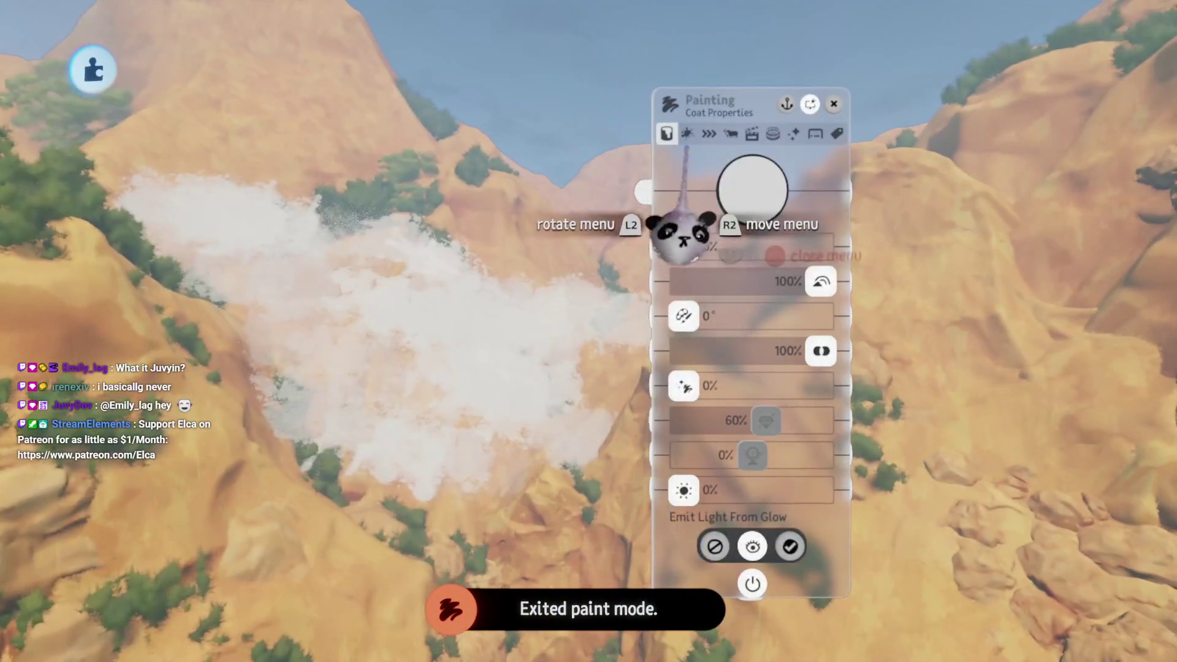
{"action": "left_click", "coordinate": [710, 133]}
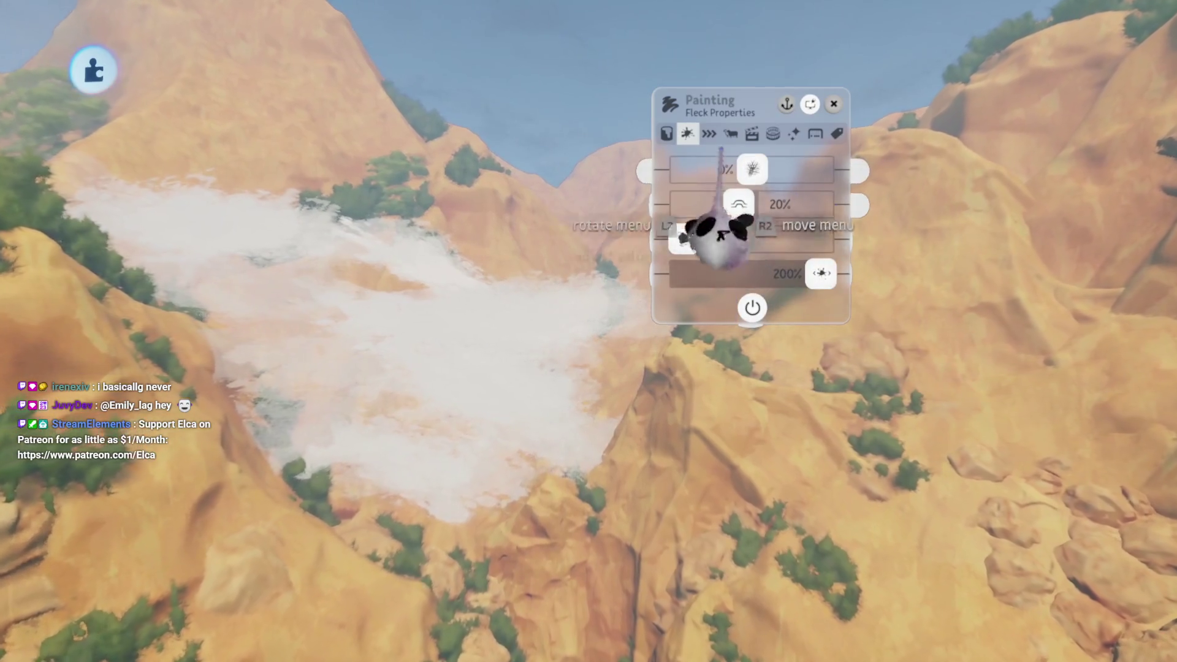
{"action": "key", "text": "Left"}
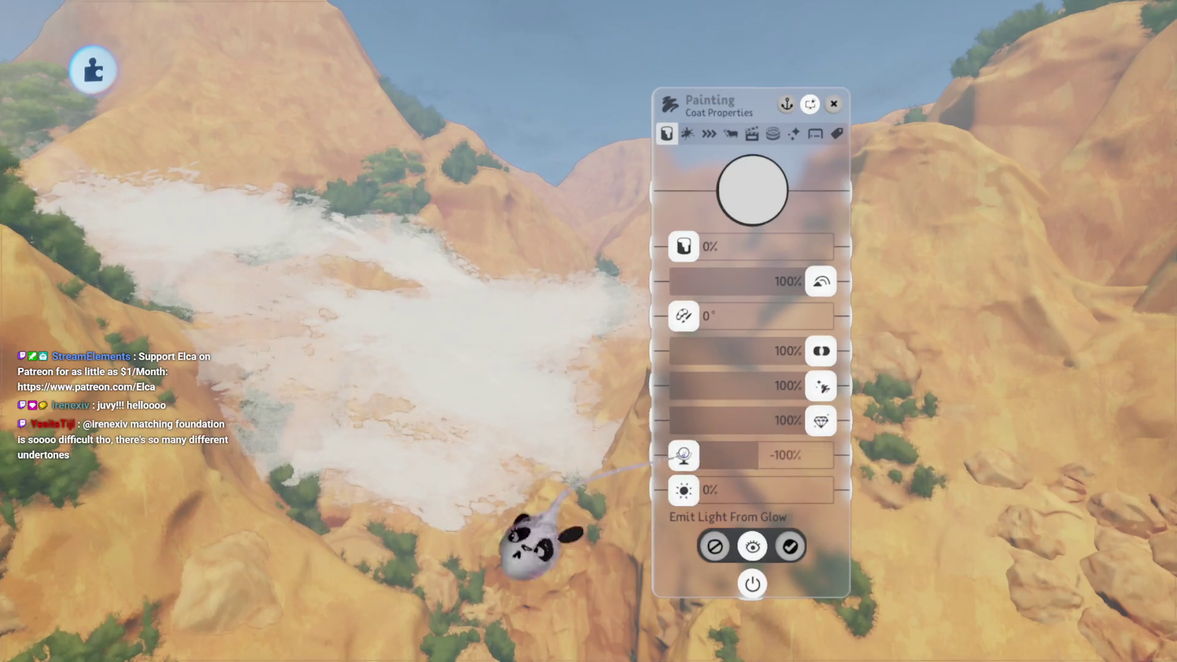
{"action": "key", "text": "Left"}
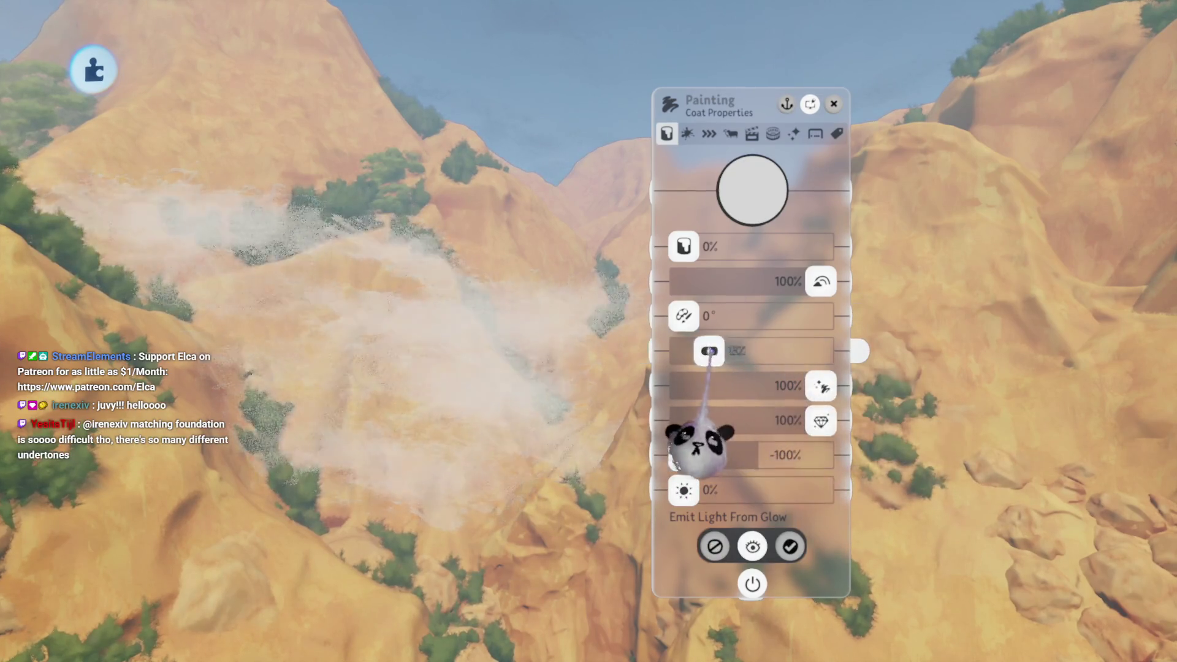
{"action": "key", "text": "Left"}
{"action": "key", "text": "Left"}
{"action": "key", "text": "Left"}
{"action": "key", "text": "Escape"}
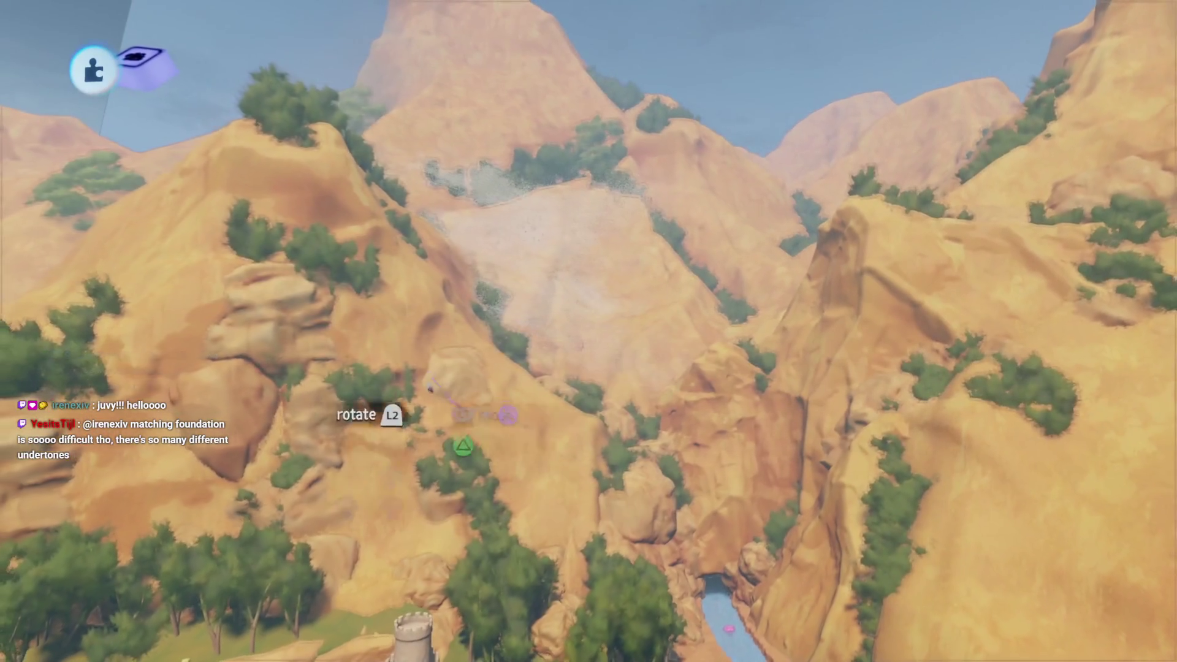
Clone the haze and place the copies in the gap between the peaks above the mine entrance
{"action": "mouse_move", "coordinate": [527, 300]}
{"action": "left_mouse_down"}
{"action": "mouse_move", "coordinate": [558, 337]}
{"action": "mouse_move", "coordinate": [592, 500]}
{"action": "mouse_move", "coordinate": [494, 374]}
{"action": "mouse_move", "coordinate": [485, 392]}
{"action": "mouse_move", "coordinate": [512, 395]}
{"action": "mouse_move", "coordinate": [499, 329]}
{"action": "mouse_move", "coordinate": [521, 141]}
{"action": "mouse_move", "coordinate": [582, 227]}
{"action": "mouse_move", "coordinate": [576, 264]}
{"action": "left_mouse_up"}
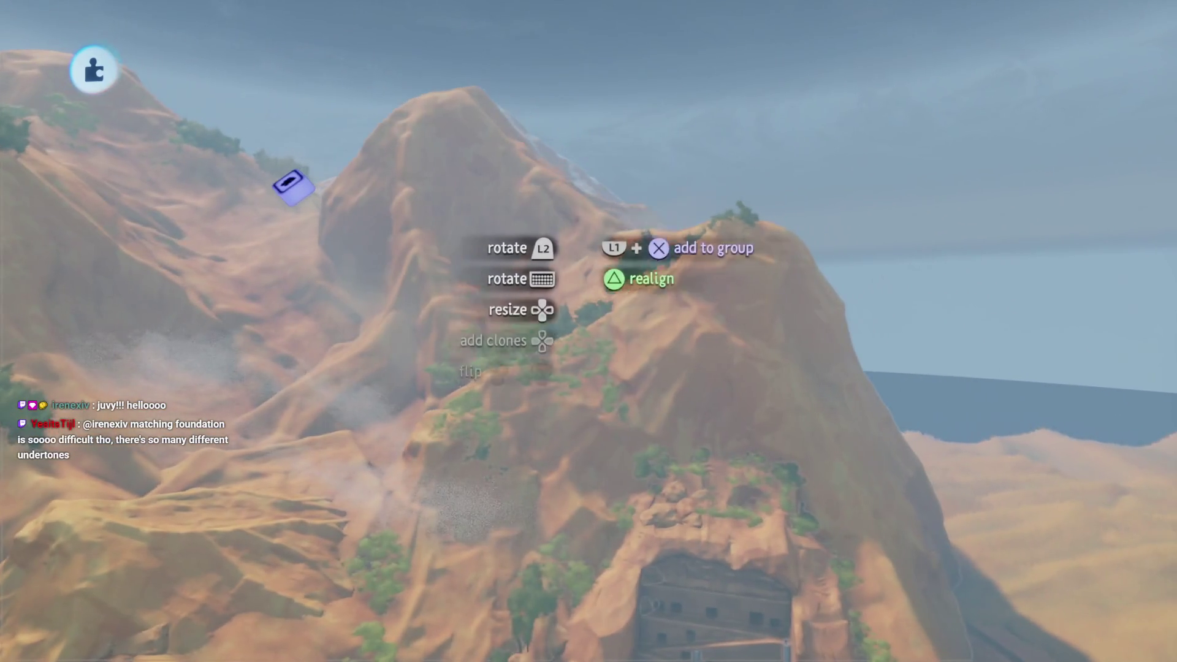
{"action": "mouse_move", "coordinate": [293, 187]}
{"action": "left_mouse_down"}
{"action": "mouse_move", "coordinate": [61, 141]}
{"action": "mouse_move", "coordinate": [92, 147]}
{"action": "left_mouse_up"}
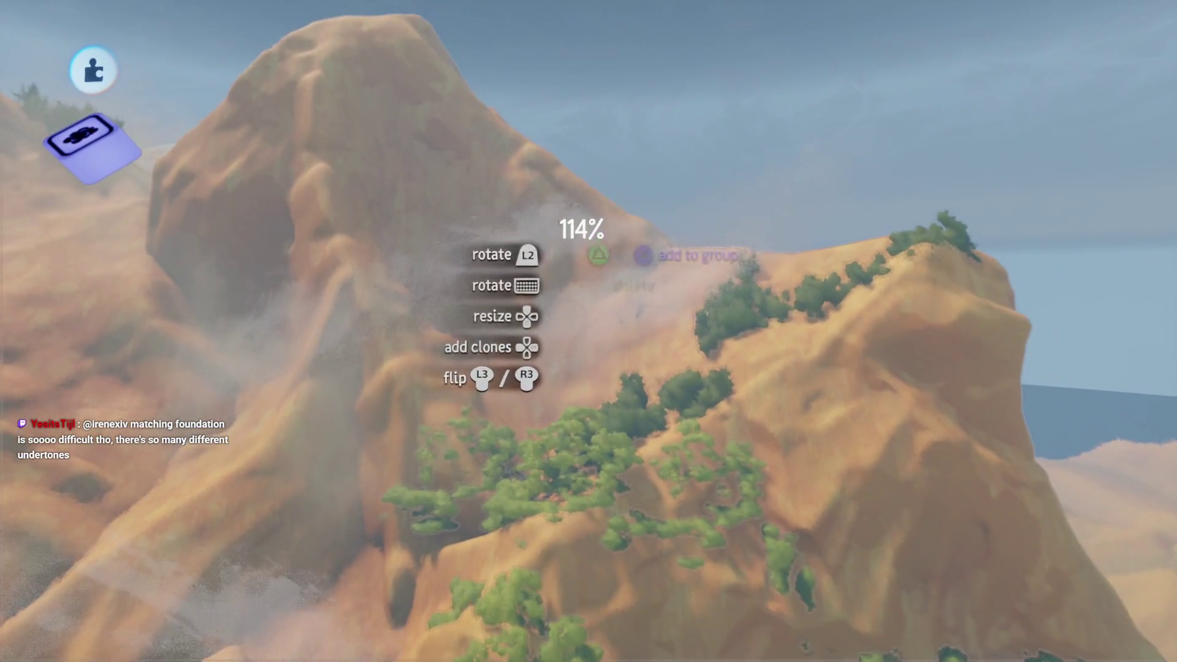
{"action": "mouse_move", "coordinate": [594, 311]}
{"action": "left_mouse_down"}
{"action": "mouse_move", "coordinate": [525, 349]}
{"action": "mouse_move", "coordinate": [583, 371]}
{"action": "mouse_move", "coordinate": [678, 326]}
{"action": "mouse_move", "coordinate": [470, 371]}
{"action": "left_mouse_up"}
{"action": "mouse_move", "coordinate": [406, 239]}
{"action": "left_mouse_down"}
{"action": "mouse_move", "coordinate": [481, 260]}
{"action": "mouse_move", "coordinate": [539, 343]}
{"action": "mouse_move", "coordinate": [532, 283]}
{"action": "left_mouse_up"}
{"action": "mouse_move", "coordinate": [1064, 316]}
{"action": "left_mouse_down"}
{"action": "mouse_move", "coordinate": [691, 389]}
{"action": "mouse_move", "coordinate": [434, 190]}
{"action": "left_mouse_up"}
{"action": "mouse_move", "coordinate": [558, 354]}
{"action": "left_mouse_down"}
{"action": "mouse_move", "coordinate": [551, 334]}
{"action": "mouse_move", "coordinate": [610, 300]}
{"action": "mouse_move", "coordinate": [606, 387]}
{"action": "mouse_move", "coordinate": [571, 277]}
{"action": "mouse_move", "coordinate": [575, 179]}
{"action": "mouse_move", "coordinate": [558, 274]}
{"action": "mouse_move", "coordinate": [553, 229]}
{"action": "mouse_move", "coordinate": [497, 222]}
{"action": "mouse_move", "coordinate": [565, 381]}
{"action": "mouse_move", "coordinate": [536, 303]}
{"action": "mouse_move", "coordinate": [570, 294]}
{"action": "mouse_move", "coordinate": [571, 273]}
{"action": "mouse_move", "coordinate": [514, 249]}
{"action": "left_mouse_up"}
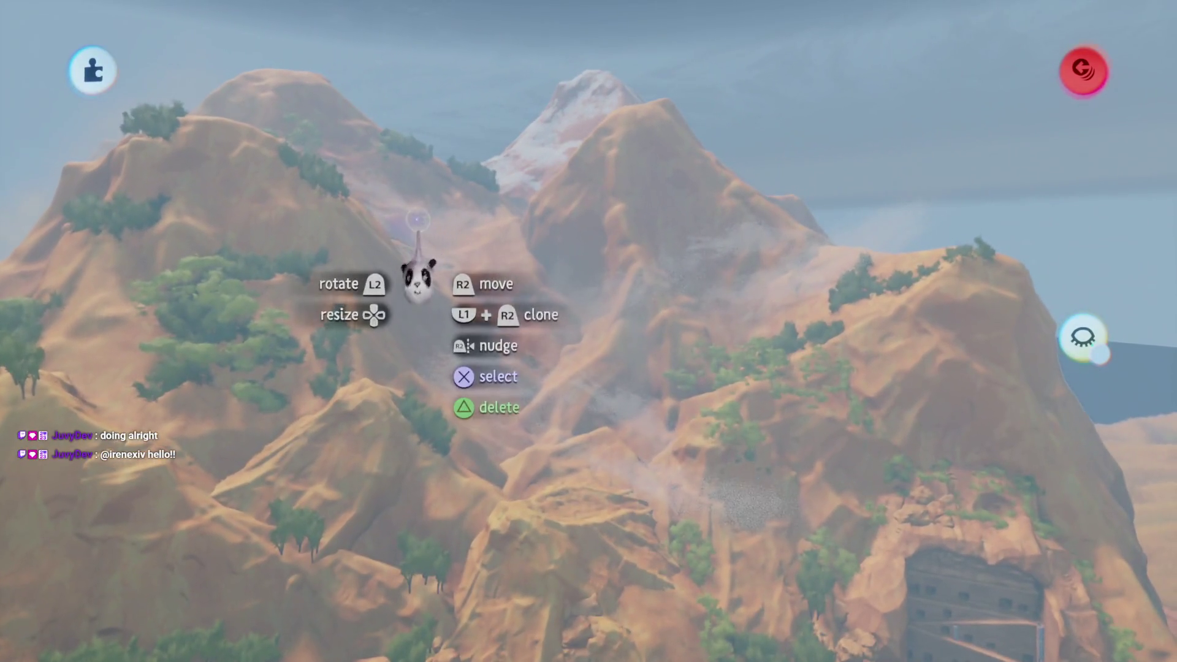
Open the haze's paint settings, undo the accidental change, and leave paint mode
{"action": "left_click", "coordinate": [419, 279]}
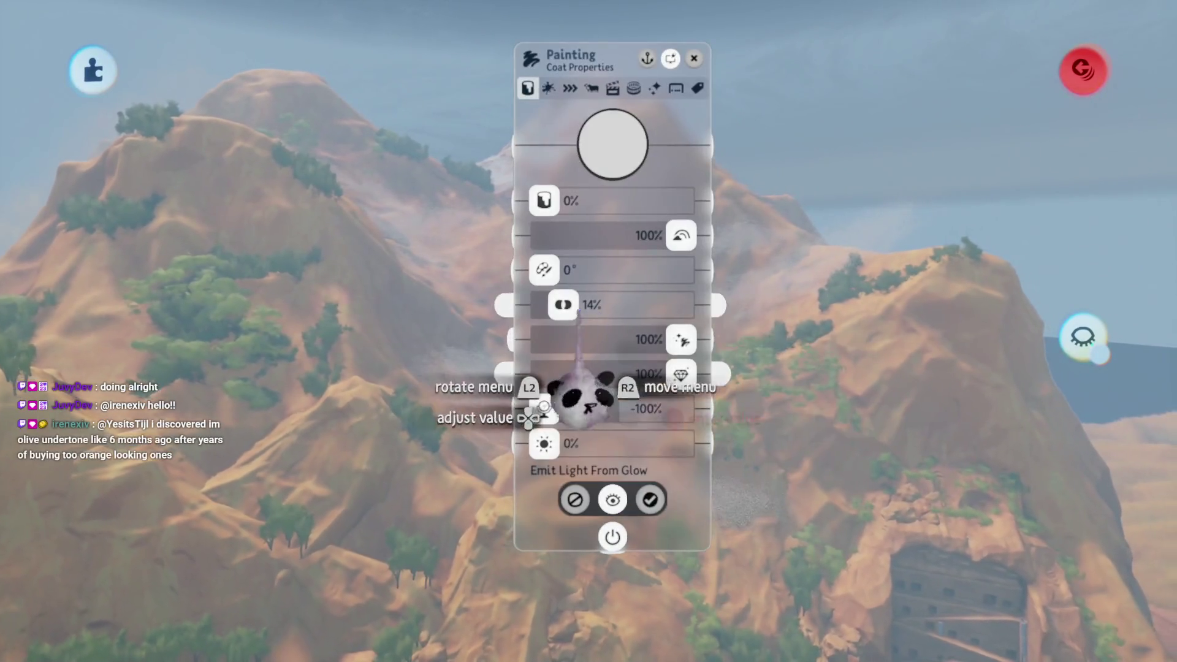
{"action": "left_click_drag", "start_coordinate": [595, 335], "coordinate": [617, 299]}
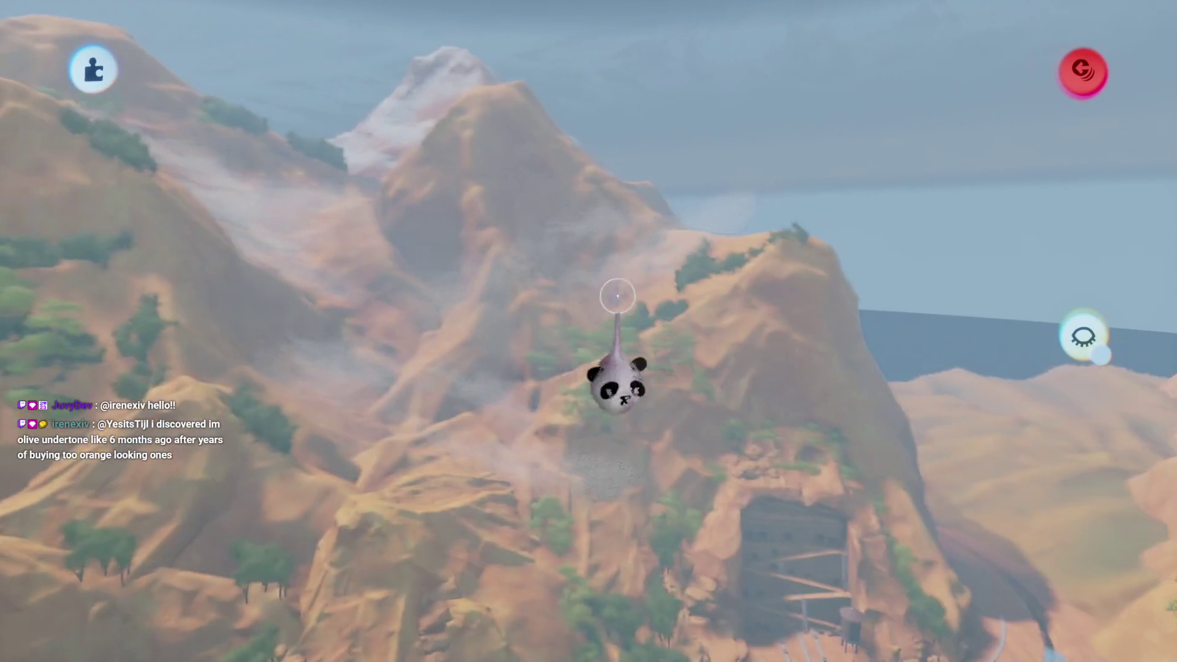
{"action": "left_click", "coordinate": [628, 332]}
{"action": "key", "text": "ctrl+z"}
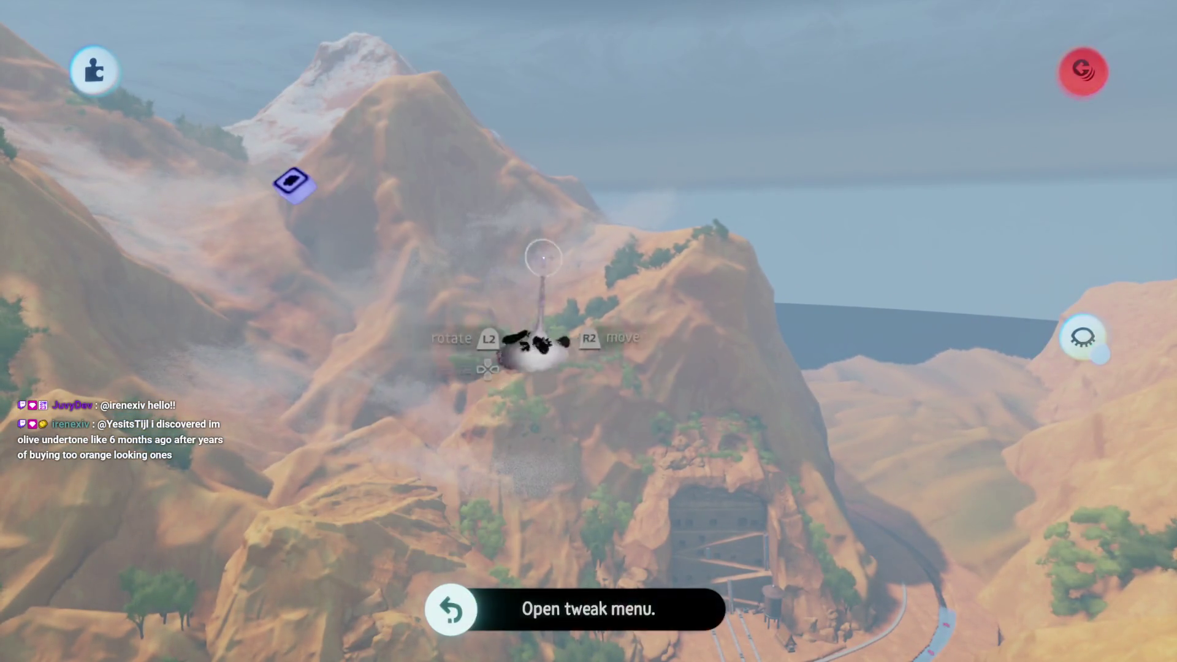
{"action": "key", "text": "Escape"}
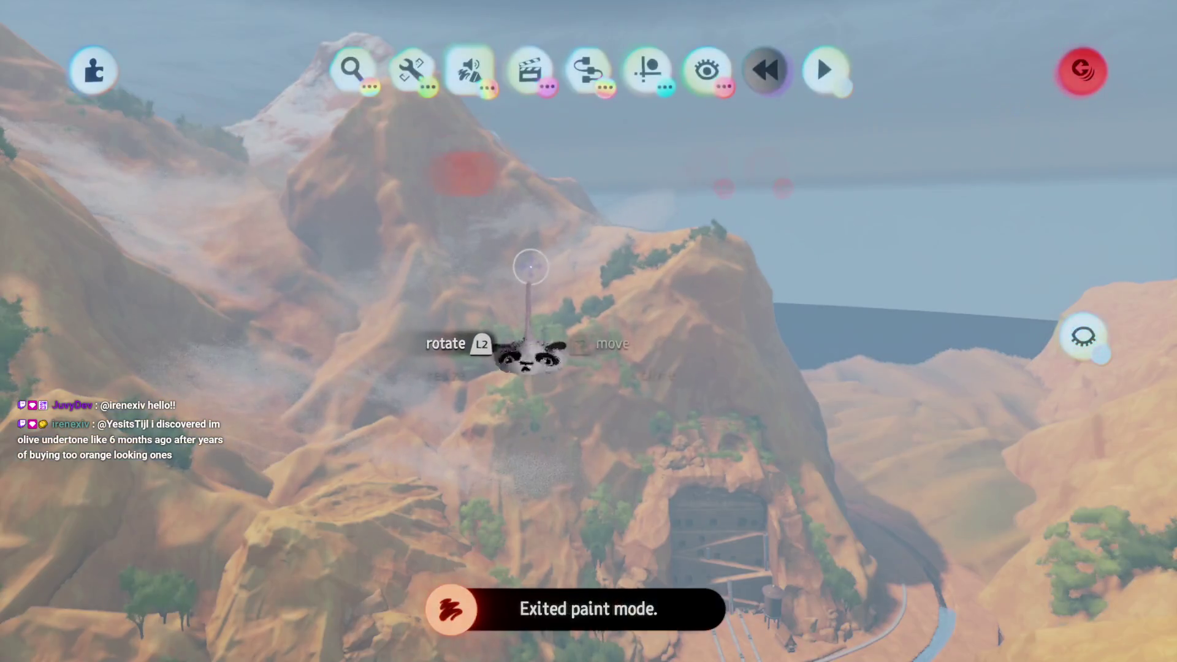
Review the haze copy's coat and effects settings, then bring up the pause menu
{"action": "left_click", "coordinate": [609, 342]}
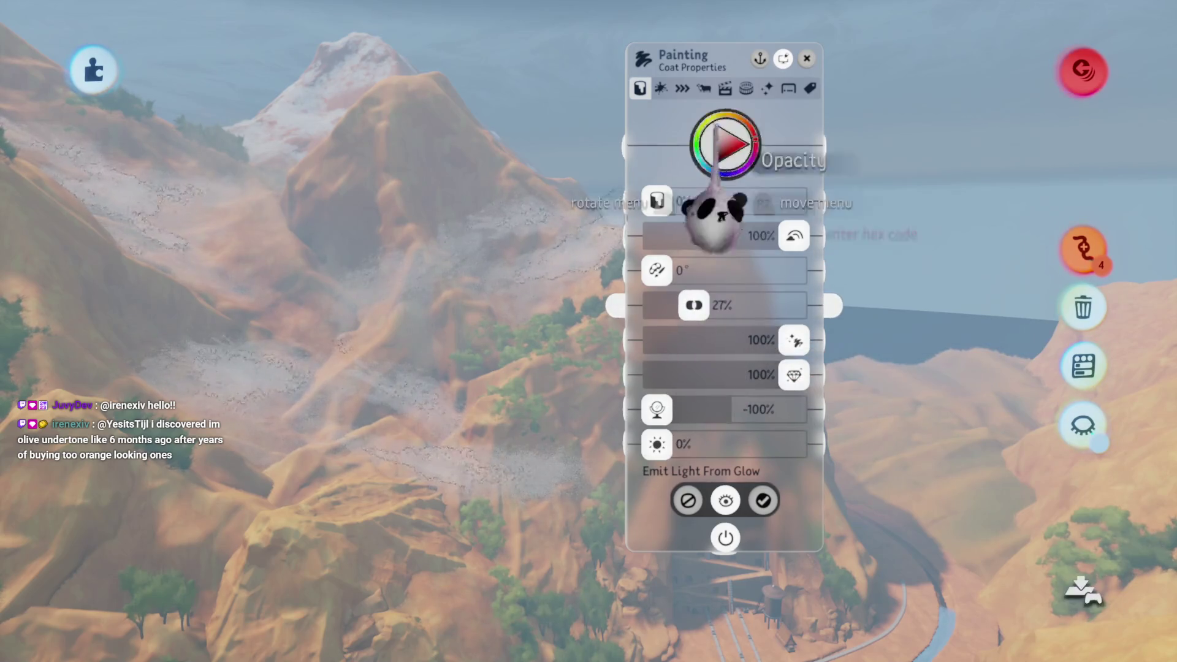
{"action": "key", "text": "Tab"}
{"action": "key", "text": "Escape"}
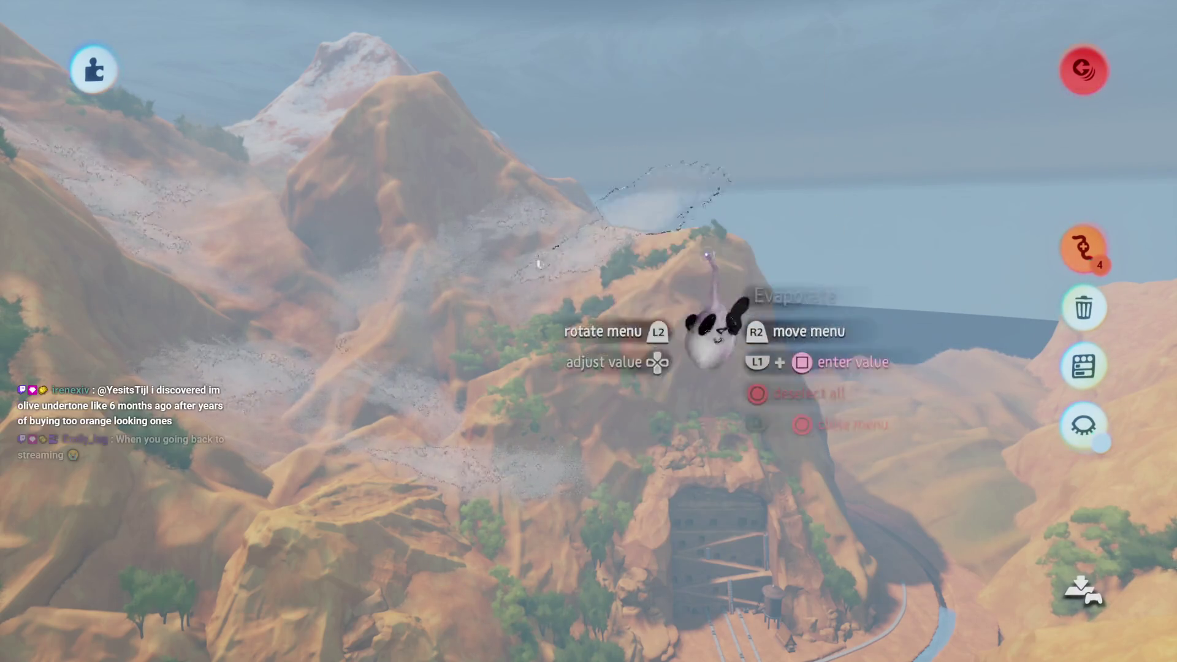
{"action": "left_click_drag", "start_coordinate": [614, 399], "coordinate": [598, 423]}
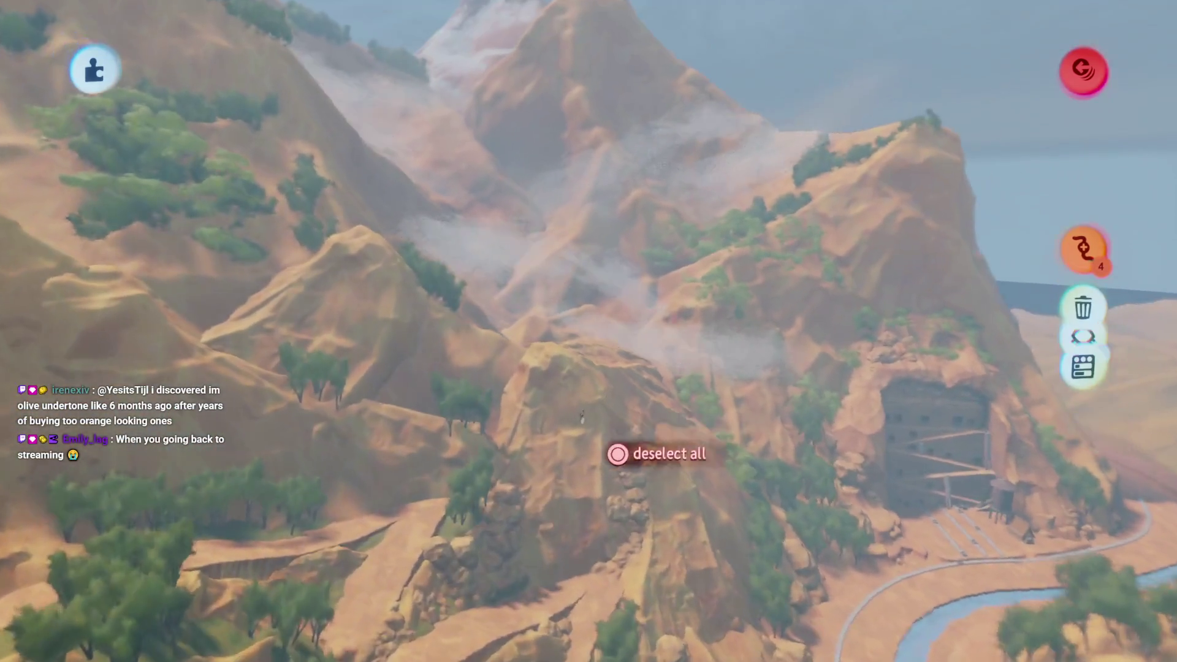
{"action": "left_click", "coordinate": [589, 319]}
{"action": "key", "text": "Escape"}
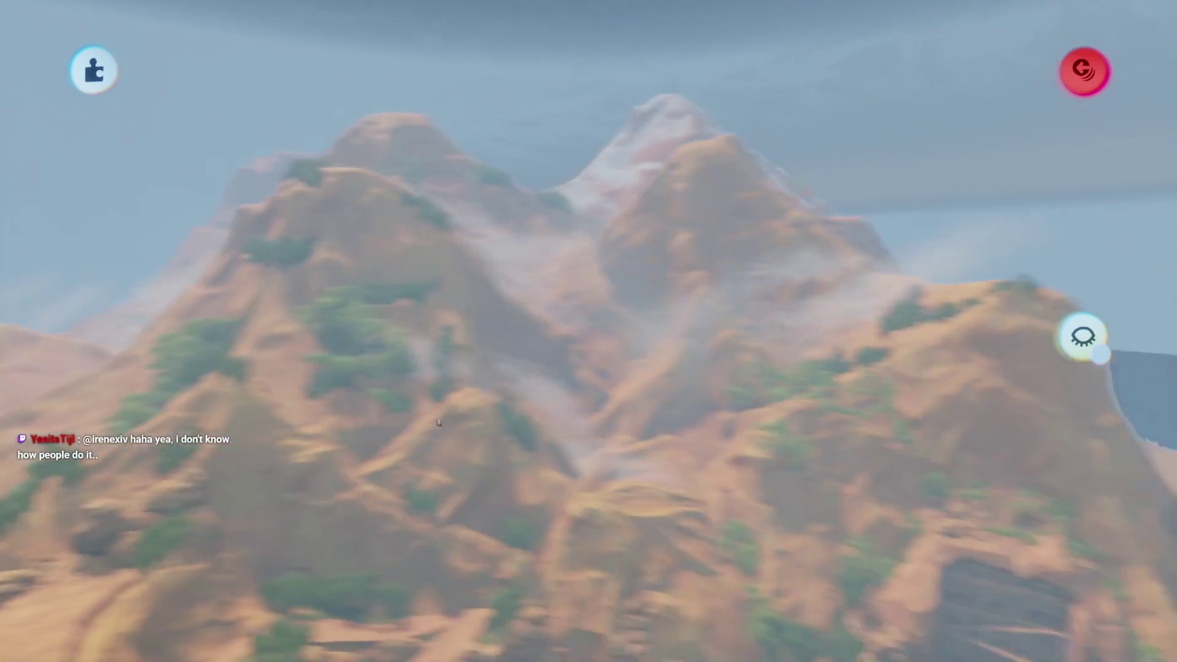
{"action": "key", "text": "Escape"}
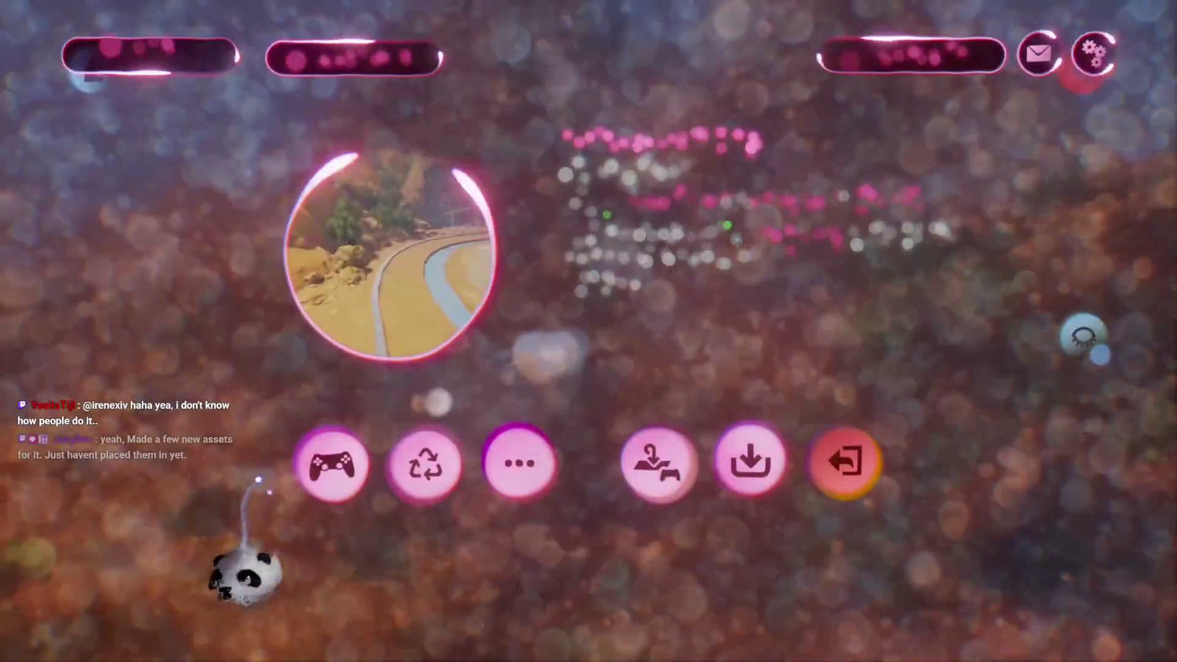
Return to Edit Mode over the hilltop village after briefly opening the stamp browser
{"action": "key", "text": "Escape"}
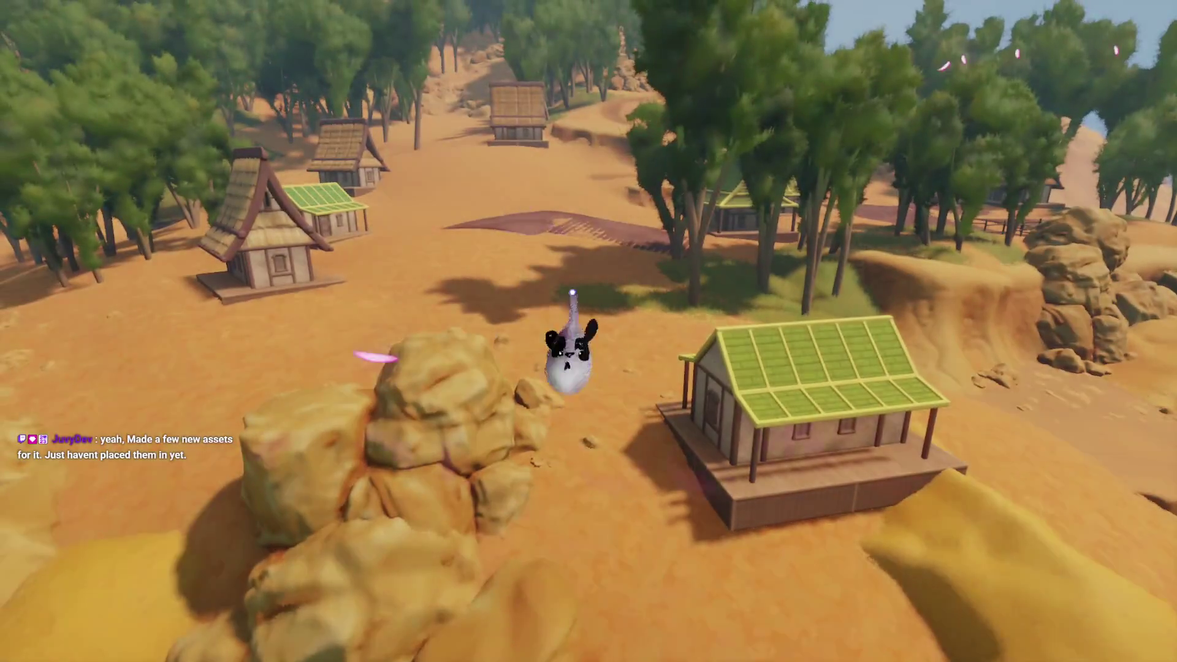
{"action": "key", "text": "Escape"}
{"action": "left_click", "coordinate": [286, 459]}
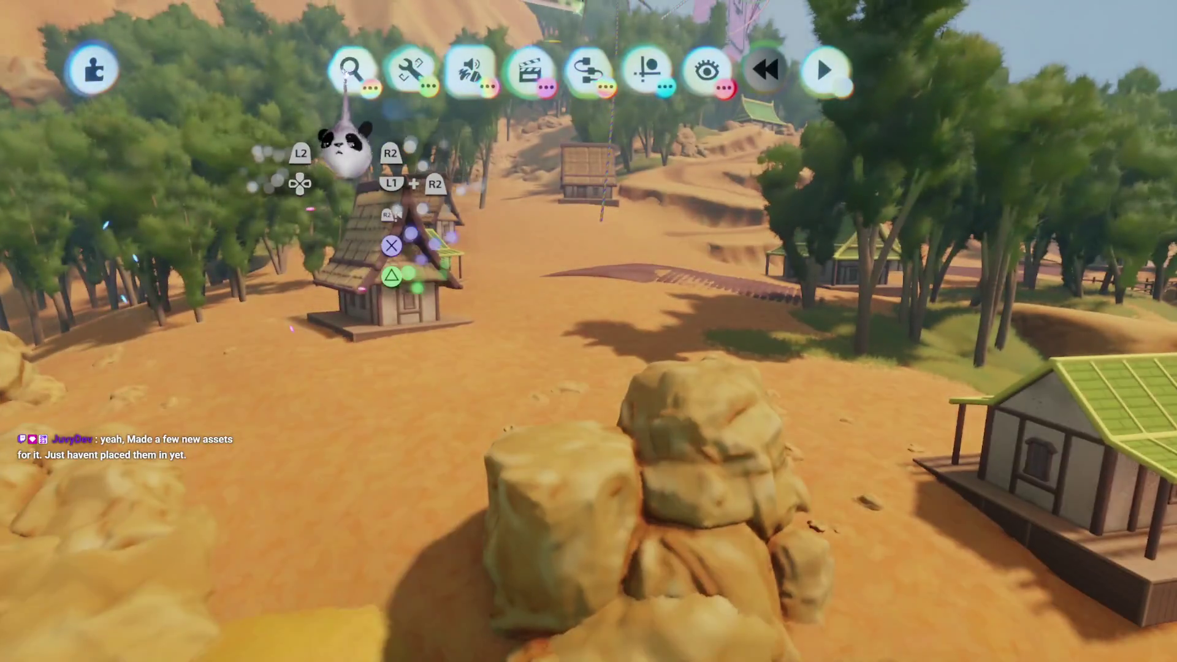
{"action": "left_click", "coordinate": [366, 69]}
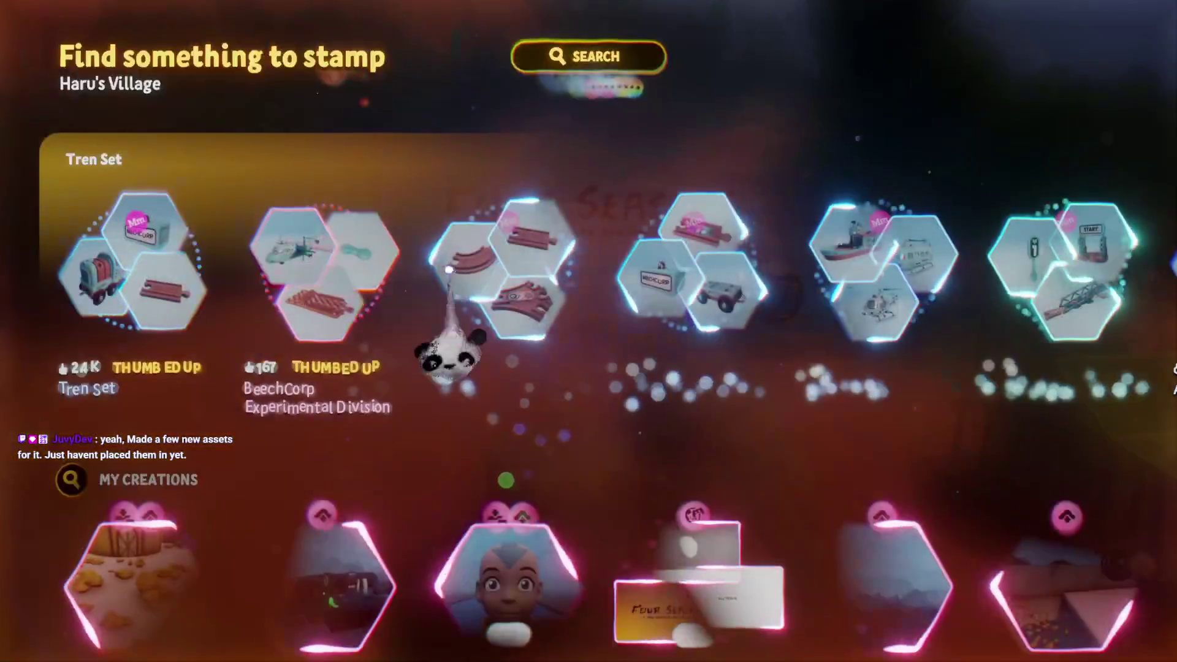
{"action": "key", "text": "Escape"}
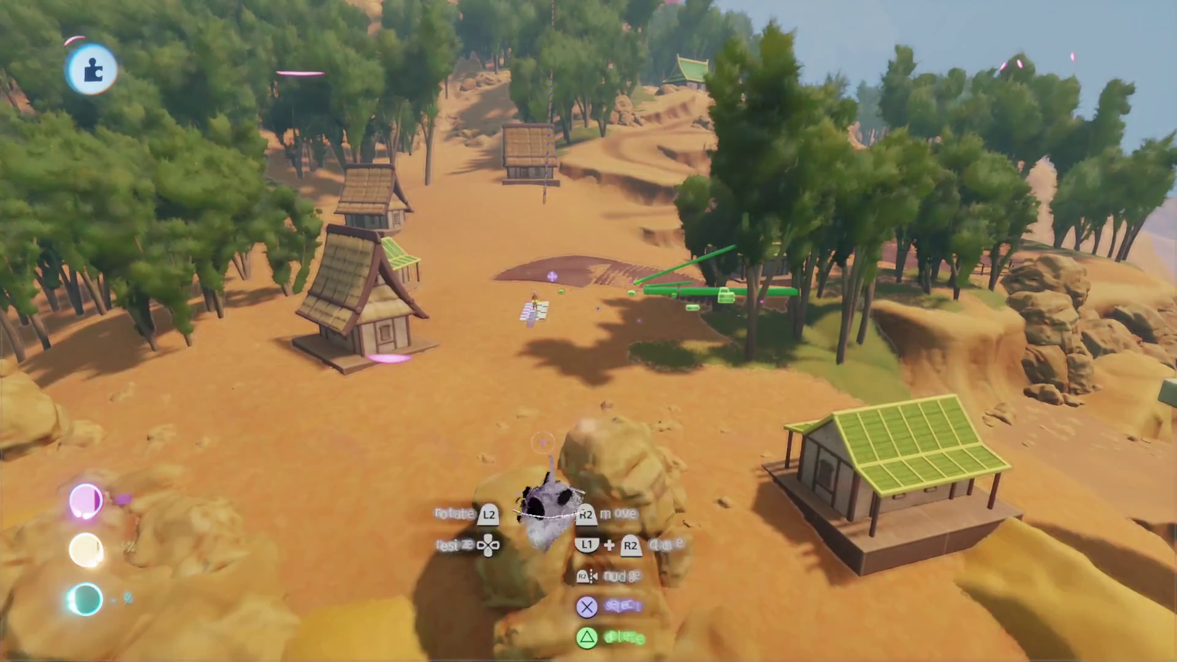
Start Play Mode from the scene menu to test the level, then exit it
{"action": "key", "text": "Escape"}
{"action": "left_click", "coordinate": [324, 491]}
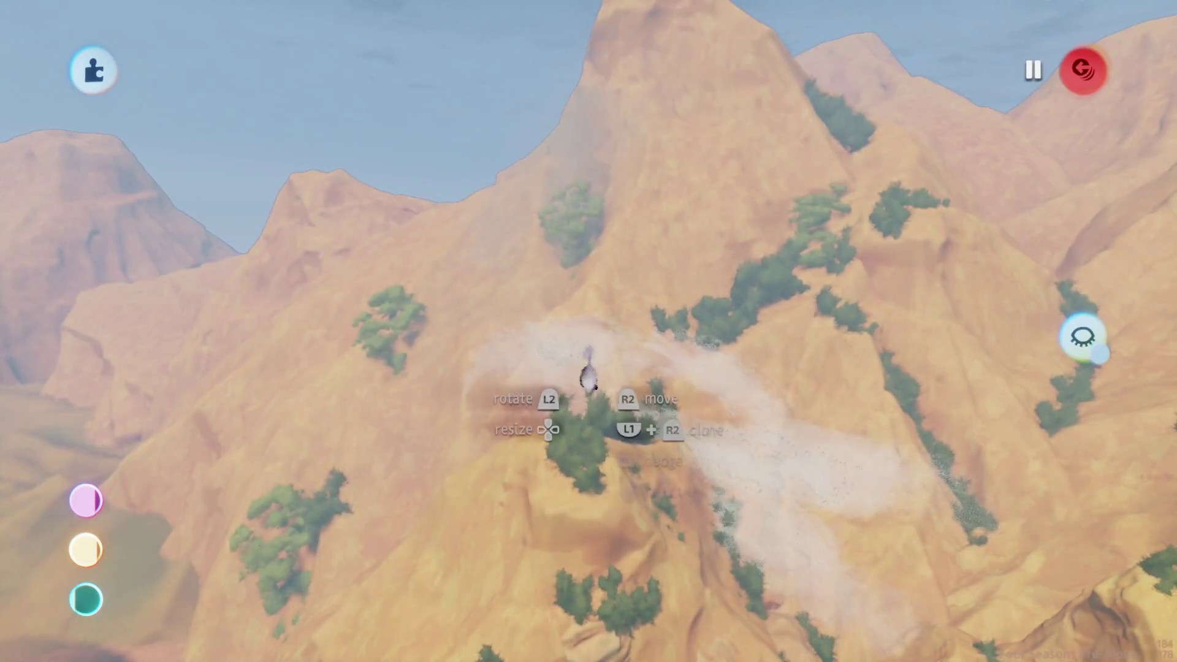
{"action": "key", "text": "Escape"}
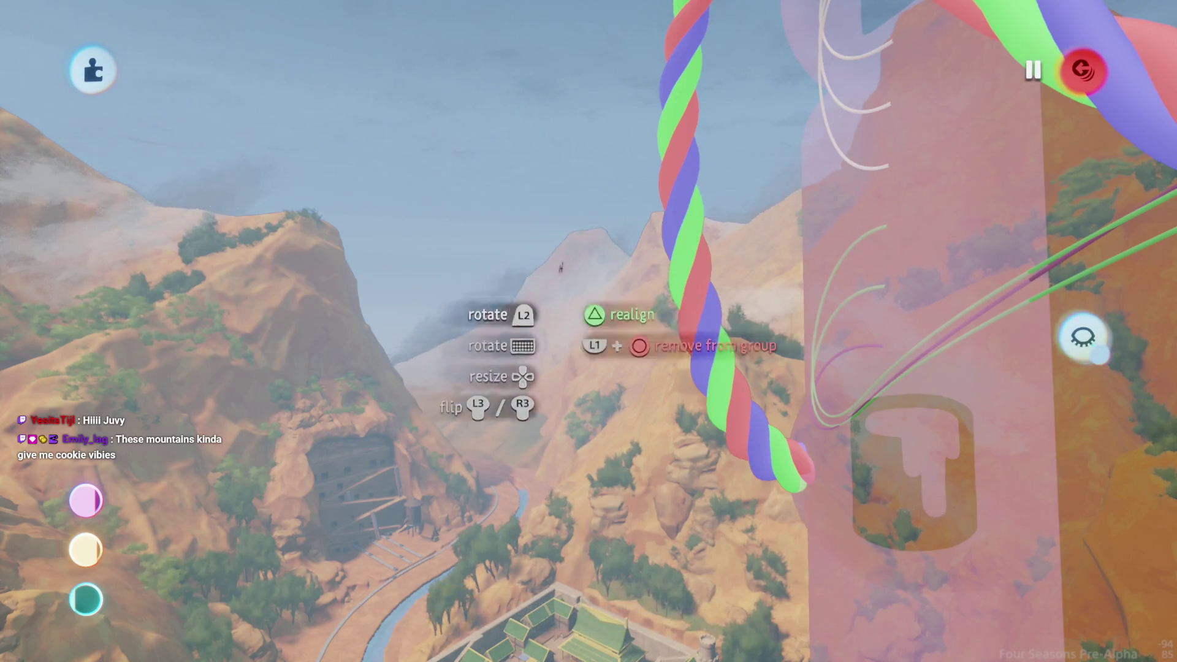
Bring up the pause menu over the cliff dwelling and river
{"action": "key", "text": "Escape"}
Switch to Play Mode and run the character forward along the mountain ridge
{"action": "key", "text": "Return"}
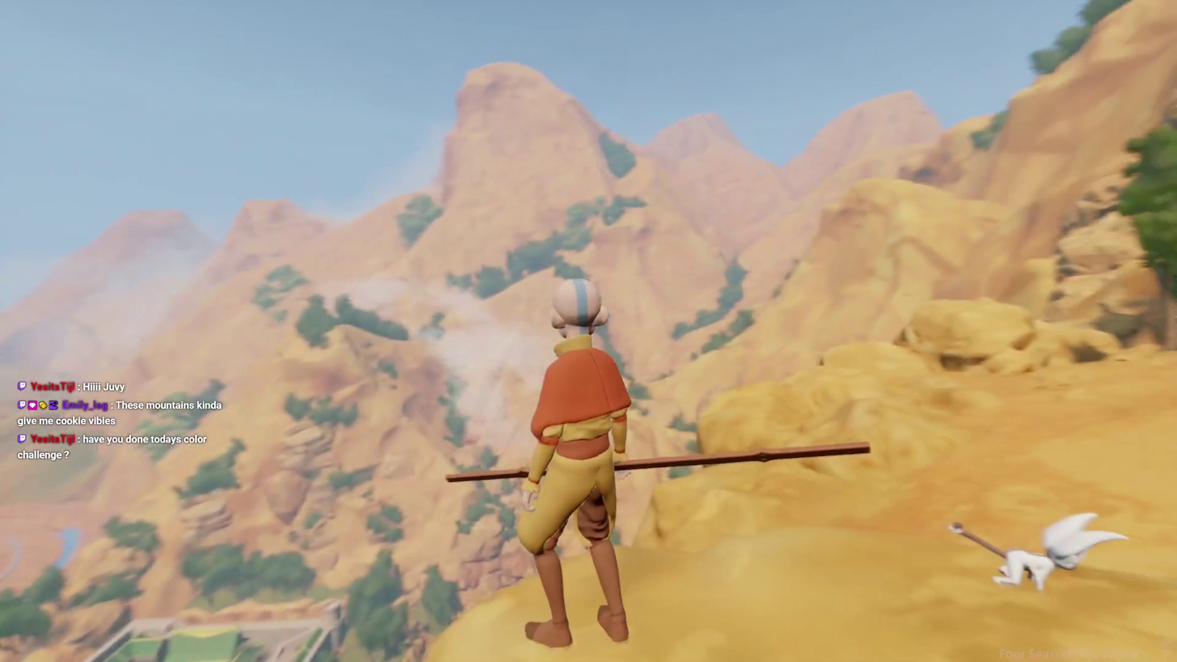
{"action": "key", "text": "w"}
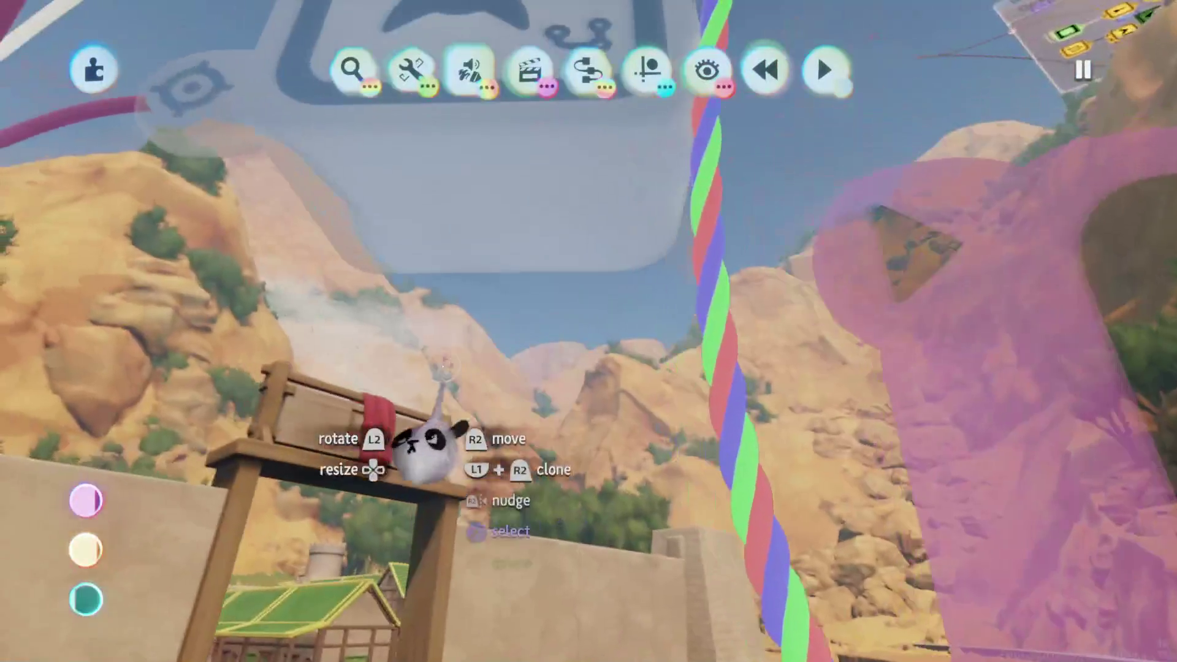
Leave paint mode and dismiss the pause menu to get back to editing the canyon mountainsides
{"action": "key", "text": "Escape"}
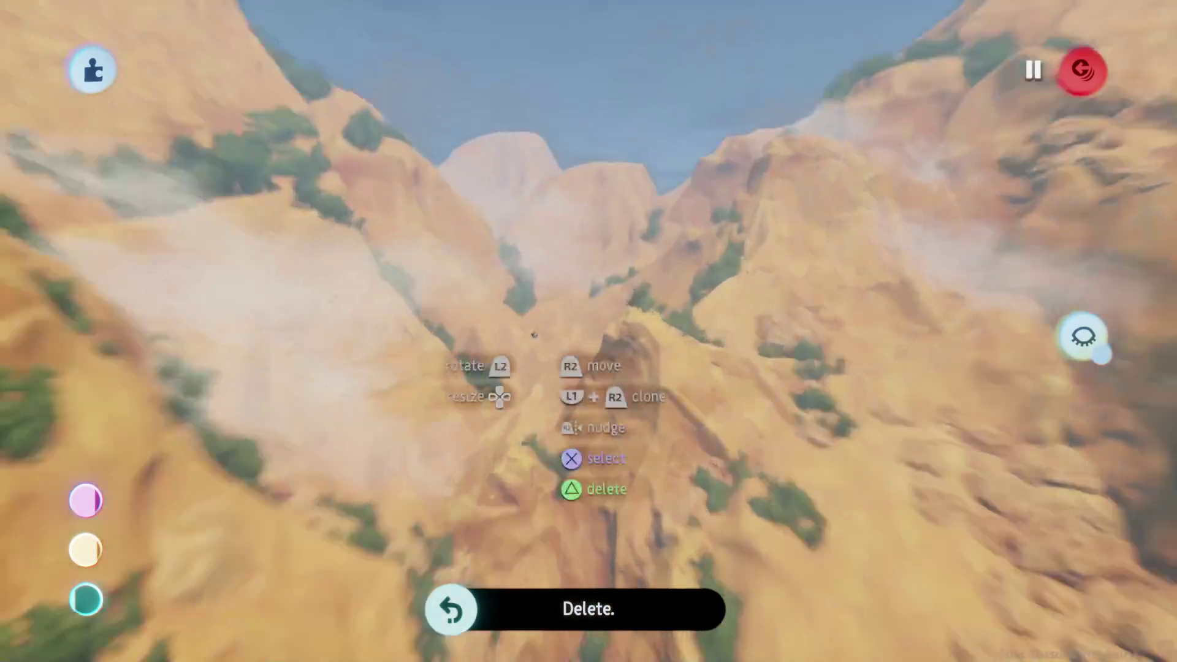
{"action": "key", "text": "Escape"}
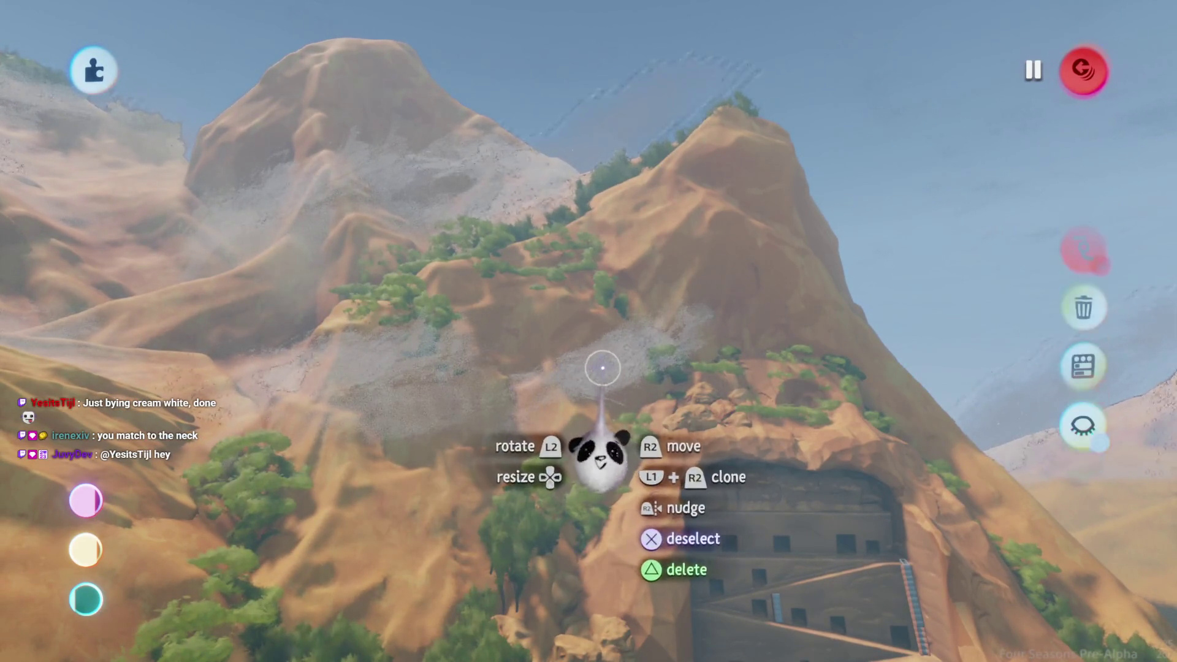
Adjust the pale scree painting's coat and fleck settings, with a quick play-test in between
{"action": "key", "text": "s"}
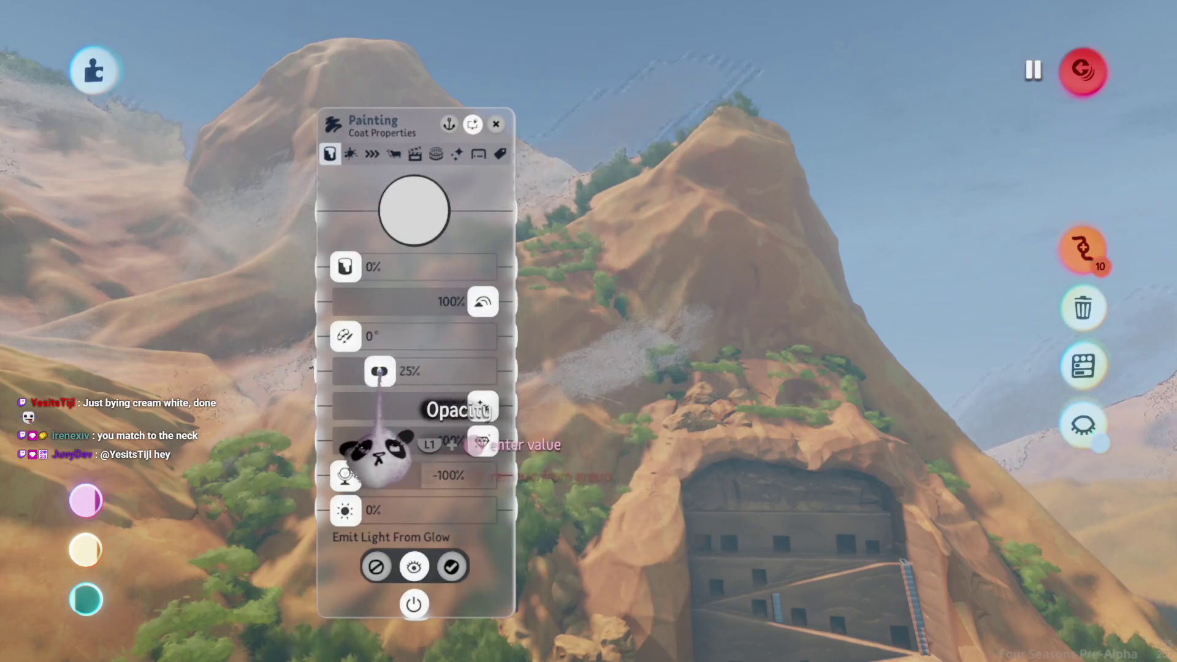
{"action": "key", "text": "Escape"}
{"action": "key", "text": "Escape"}
{"action": "key", "text": "Return"}
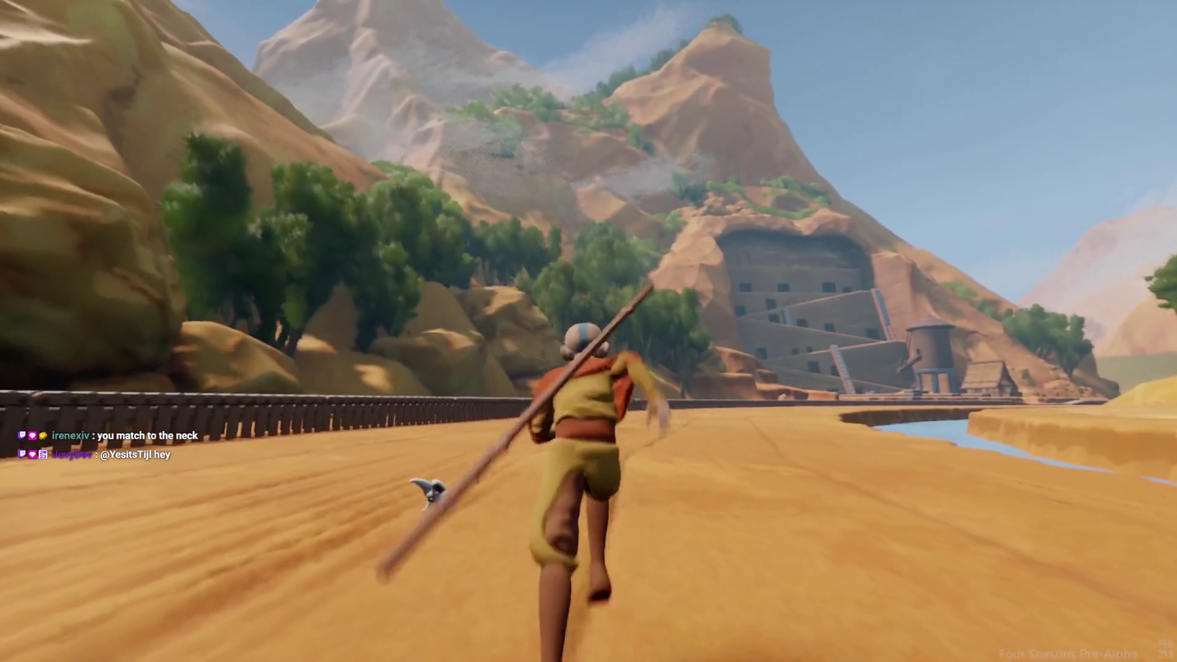
{"action": "key", "text": "Escape"}
{"action": "key", "text": "Return"}
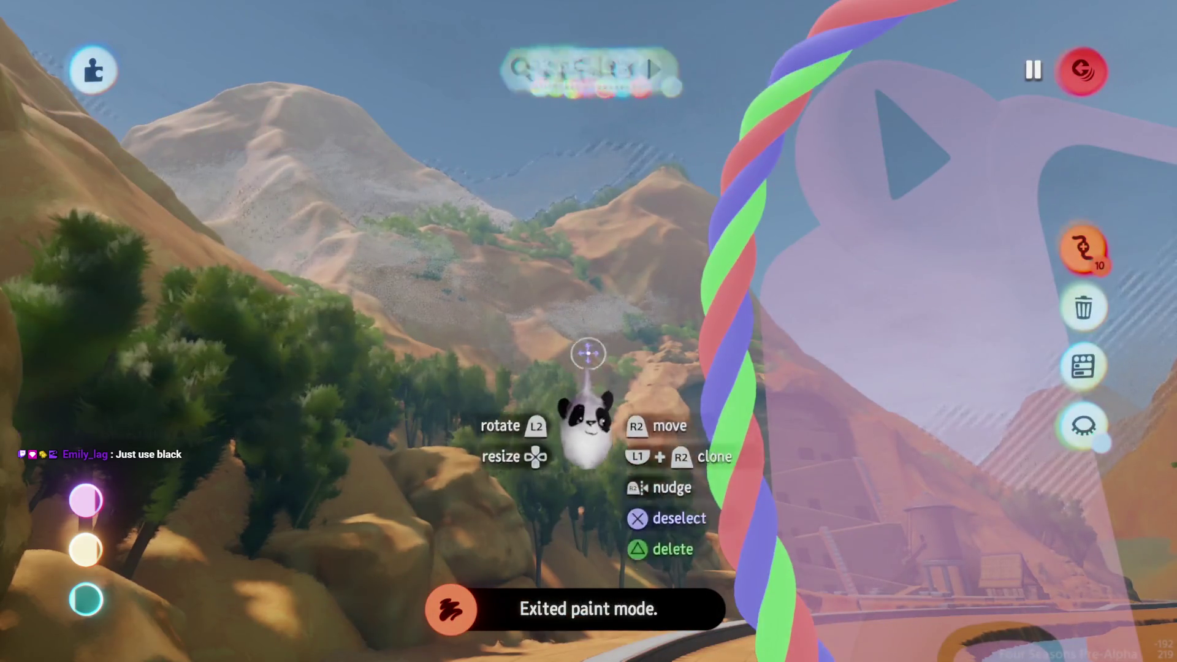
{"action": "left_click", "coordinate": [582, 380]}
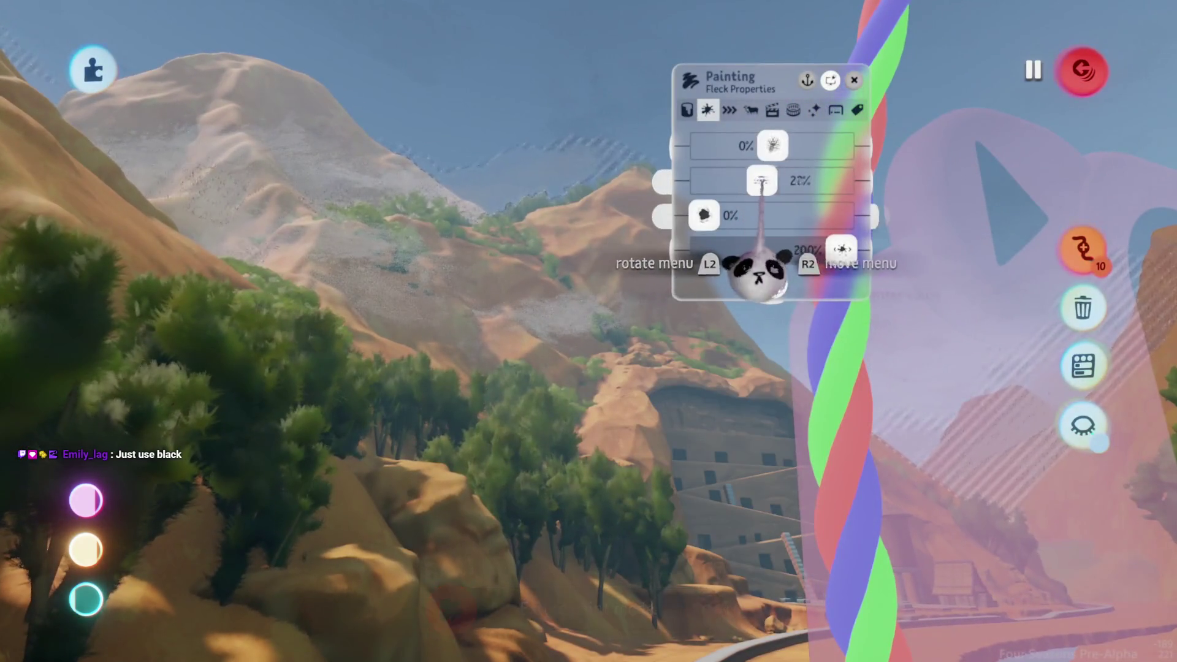
{"action": "key", "text": "Escape"}
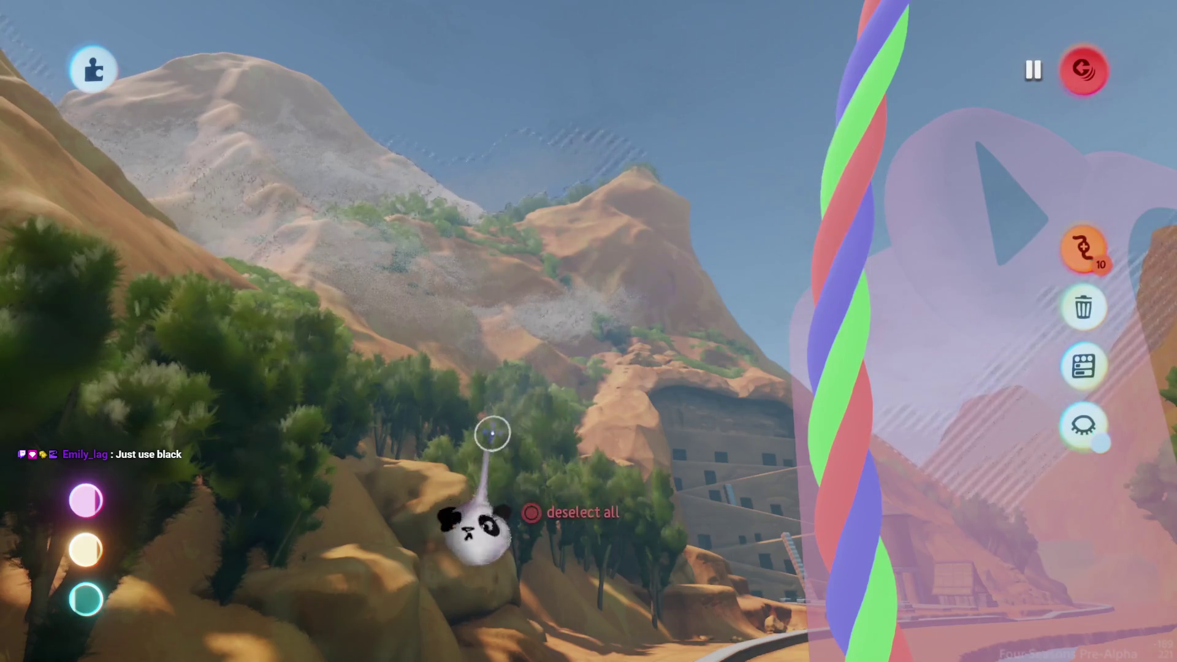
Start Play Mode from the scene menu to view the canyon and cliff dwelling
{"action": "key", "text": "Escape"}
{"action": "left_click", "coordinate": [331, 462]}
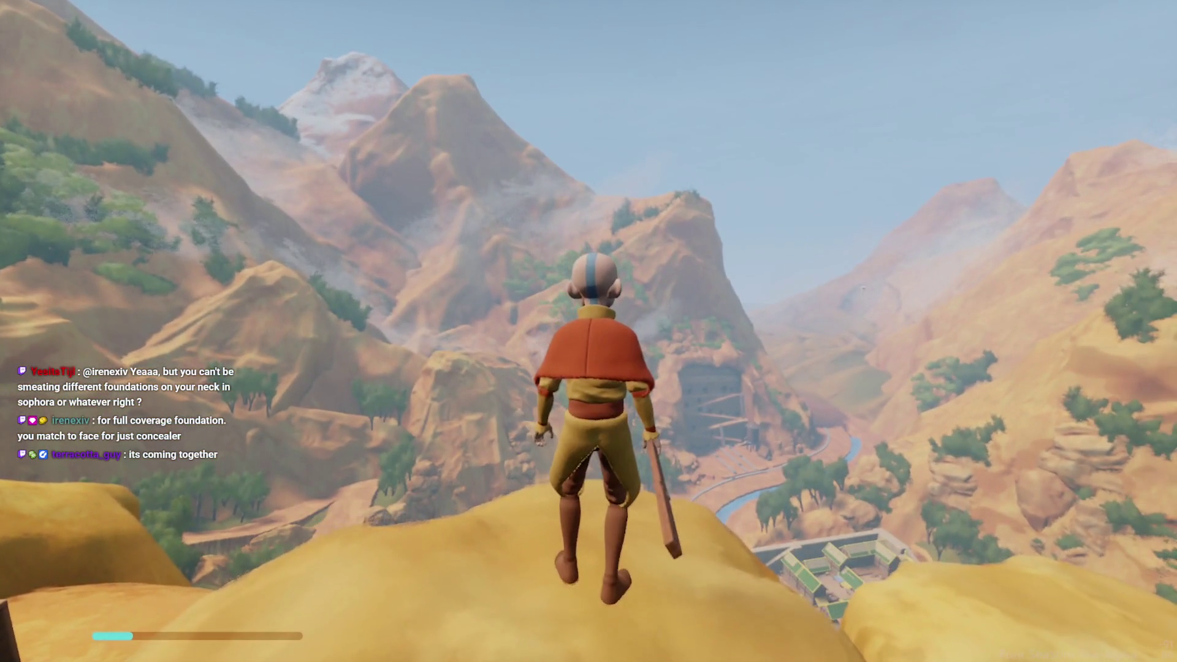
Back in edit mode, shrink the mountain scenery piece to 78% and resume play
{"action": "key", "text": "Escape"}
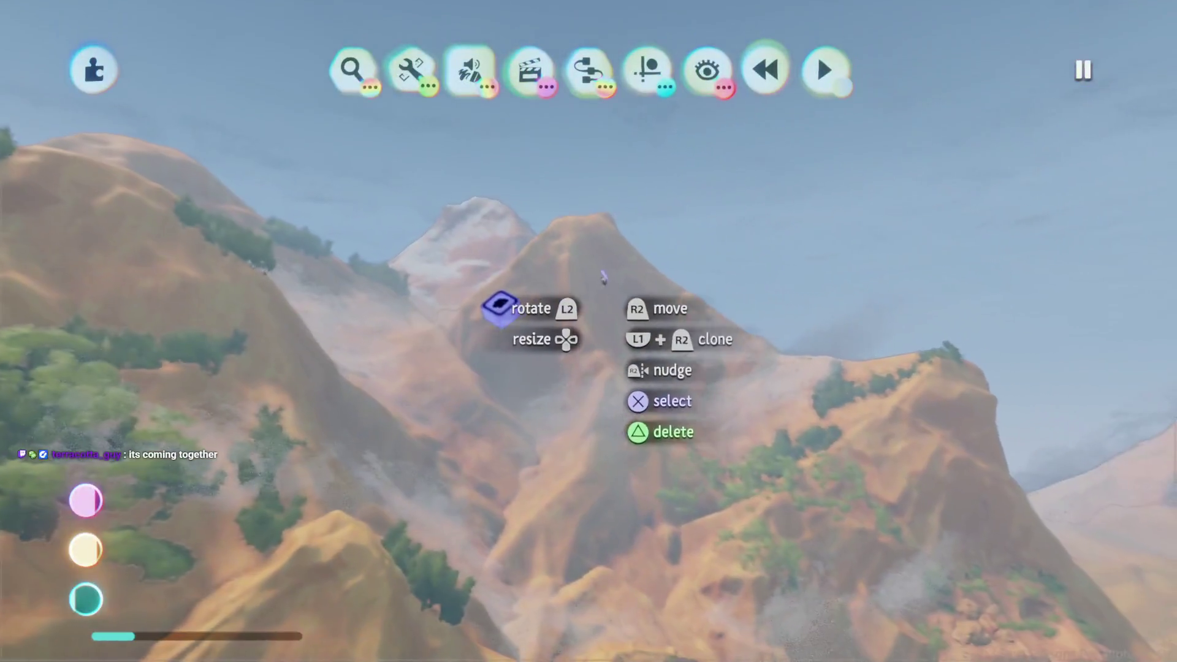
{"action": "left_click", "coordinate": [604, 278]}
{"action": "key", "text": "Escape"}
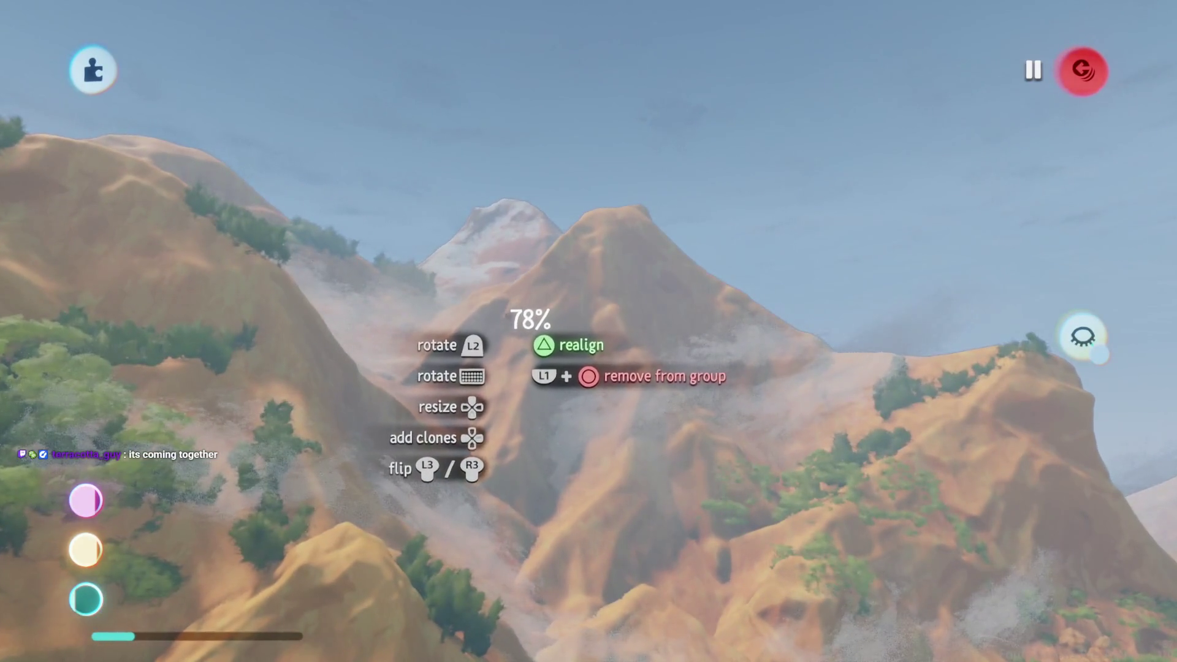
{"action": "key", "text": "Escape"}
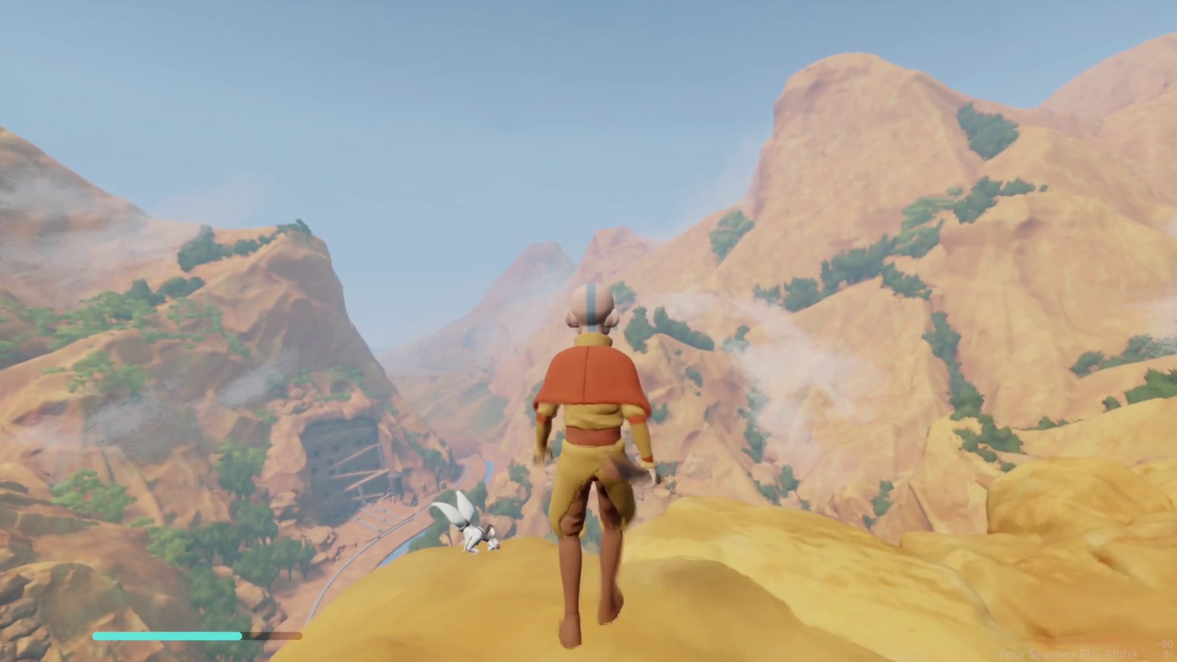
Pause play, enter Edit Mode and leave sculpting to scale the rock formation to 73%
{"action": "key", "text": "Escape"}
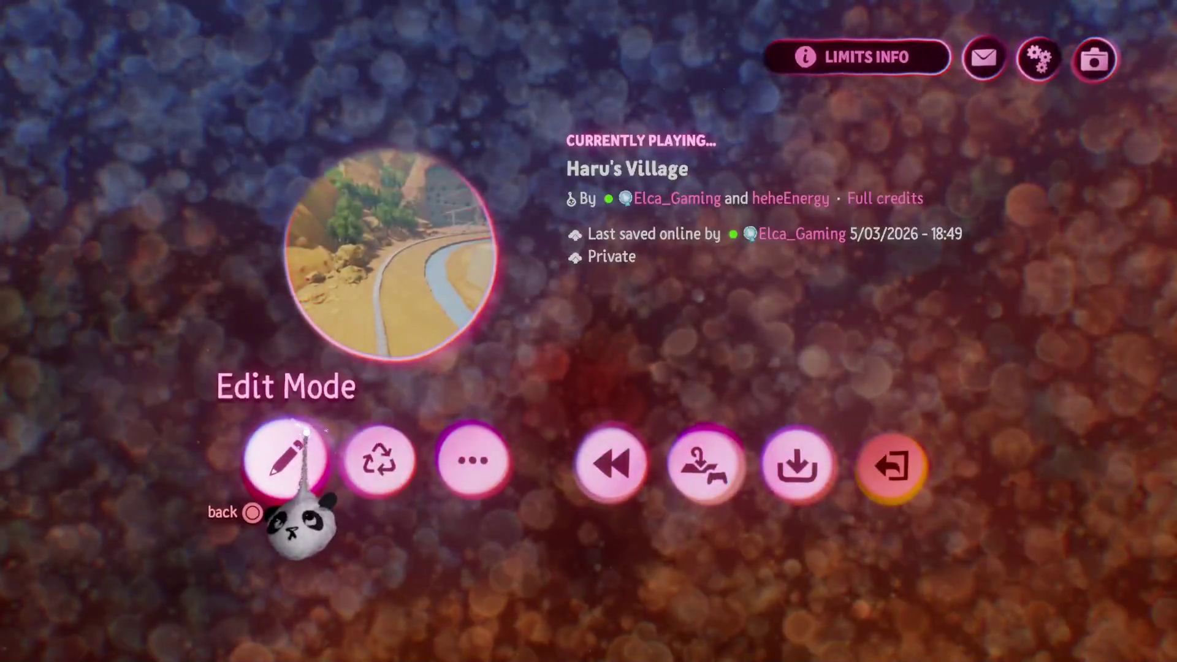
{"action": "left_click", "coordinate": [286, 460]}
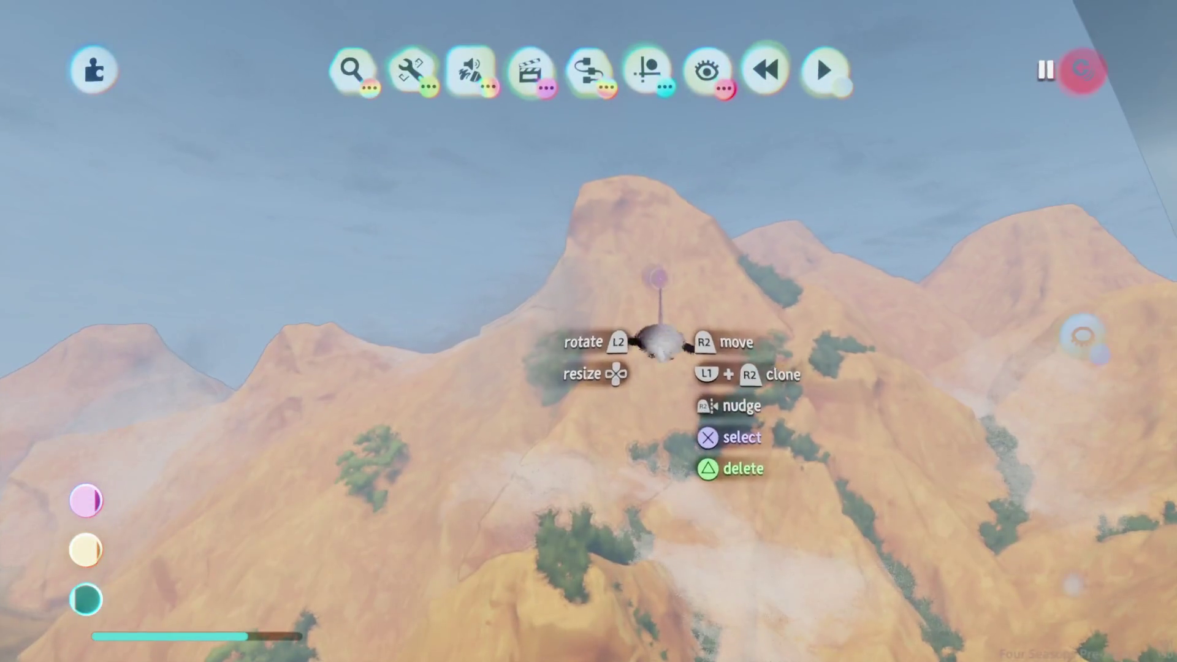
{"action": "key", "text": "Escape"}
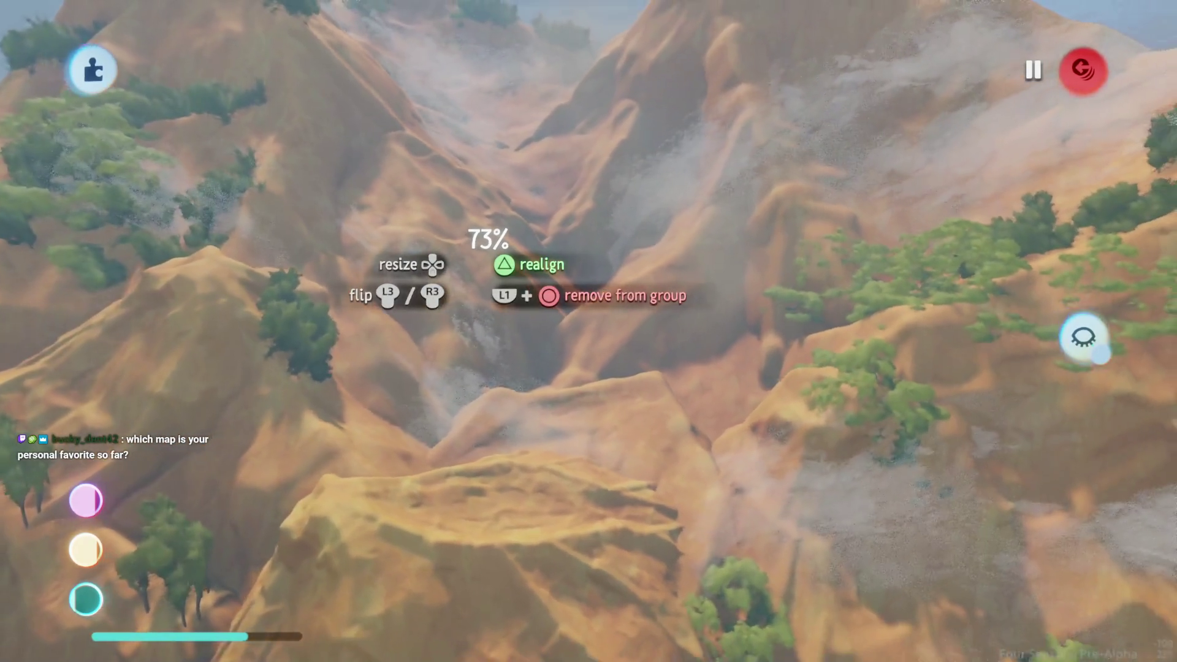
Open and close the pause menu to keep playing beside the hilltop hut
{"action": "key", "text": "Escape"}
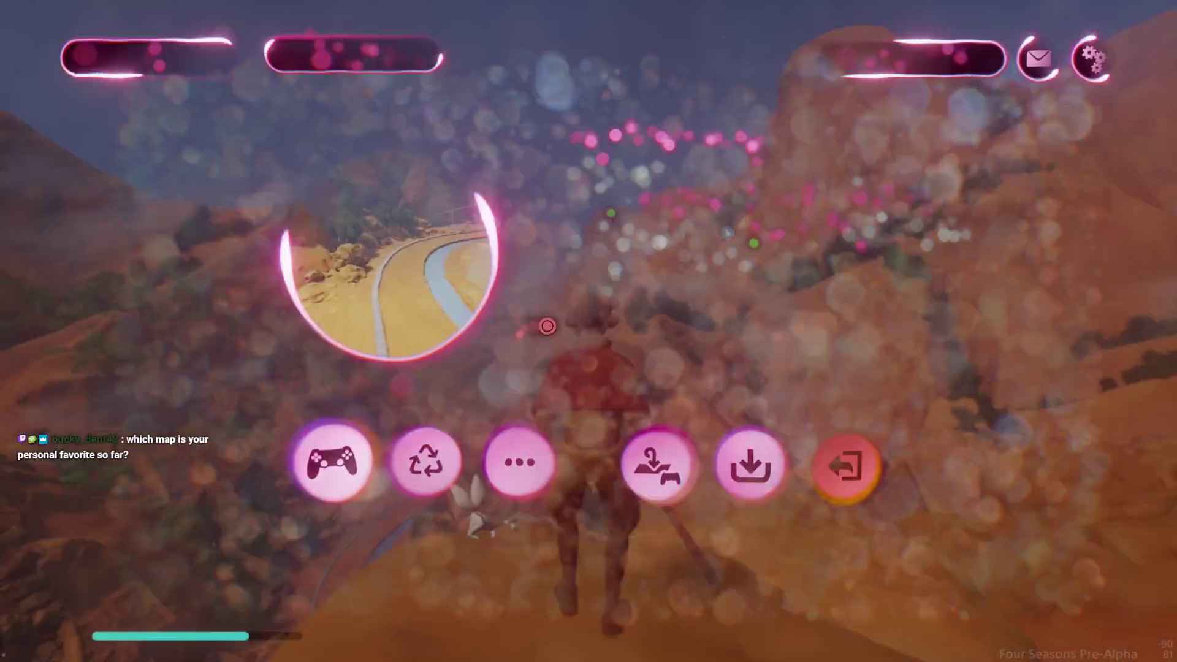
{"action": "key", "text": "Escape"}
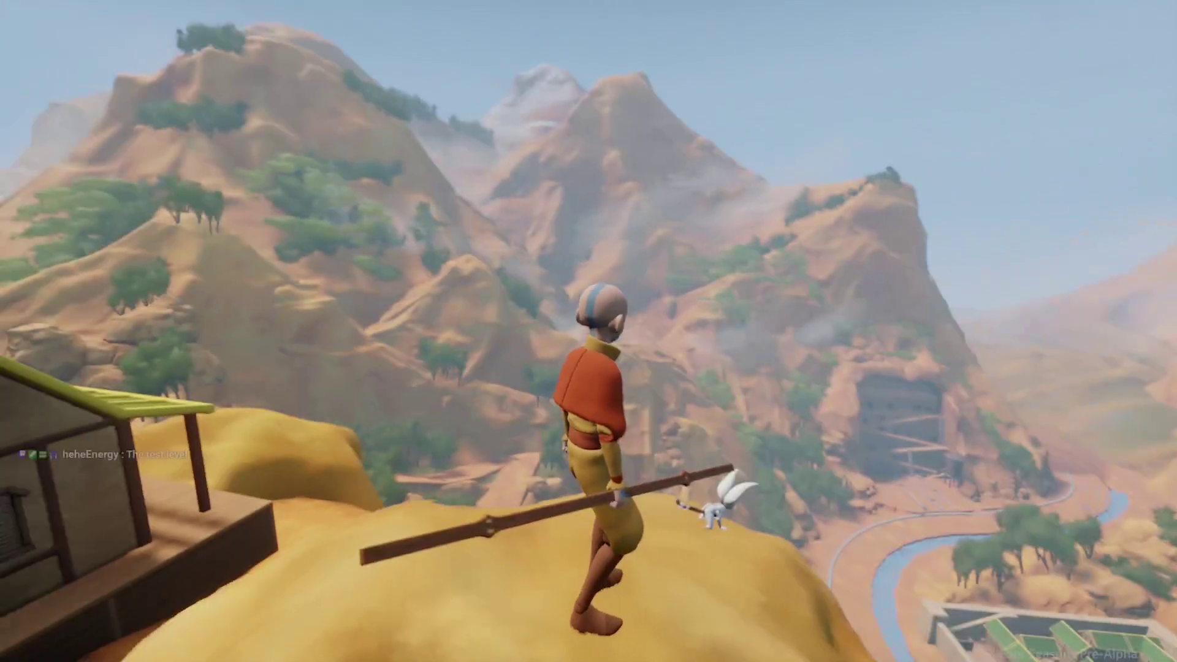
Switch from play back to edit mode above the tree-lined mountain ridge
{"action": "key", "text": "Escape"}
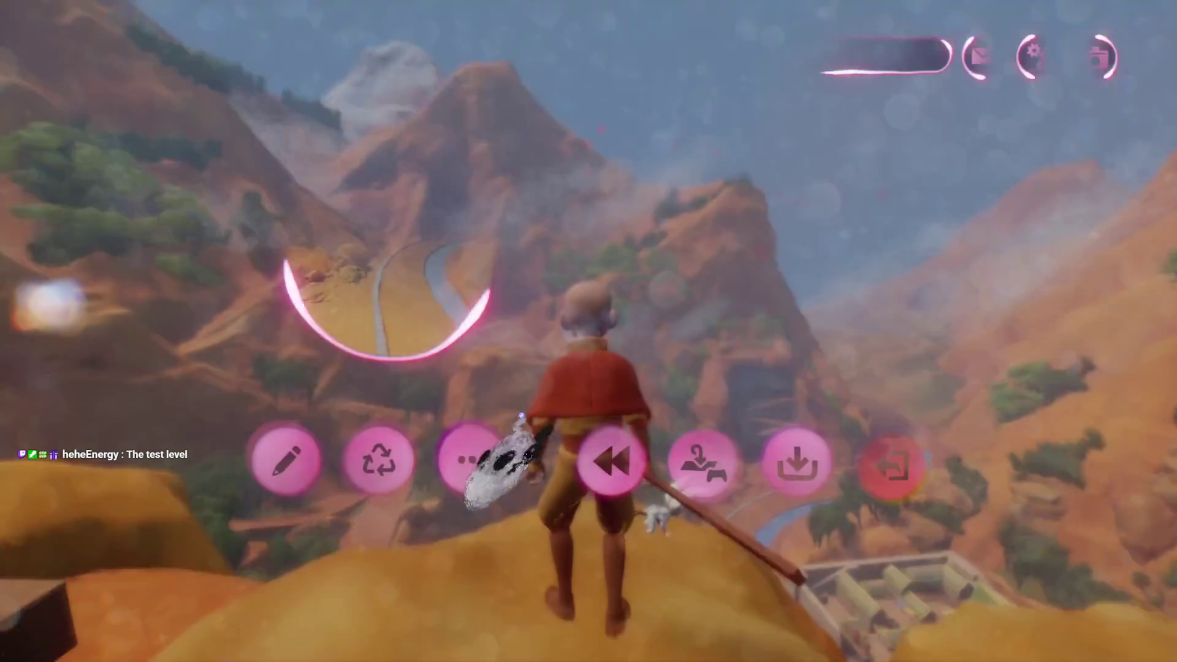
{"action": "left_click", "coordinate": [284, 458]}
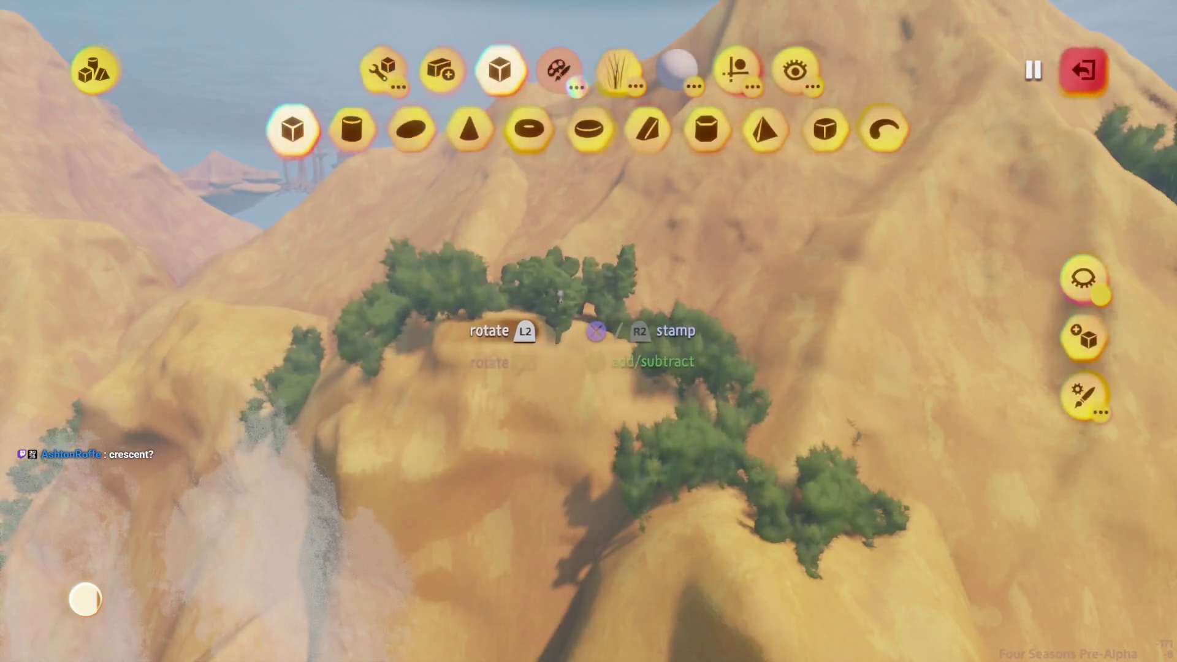
Exit sculpt mode to fly over the tree-covered canyon slopes
{"action": "key", "text": "Escape"}
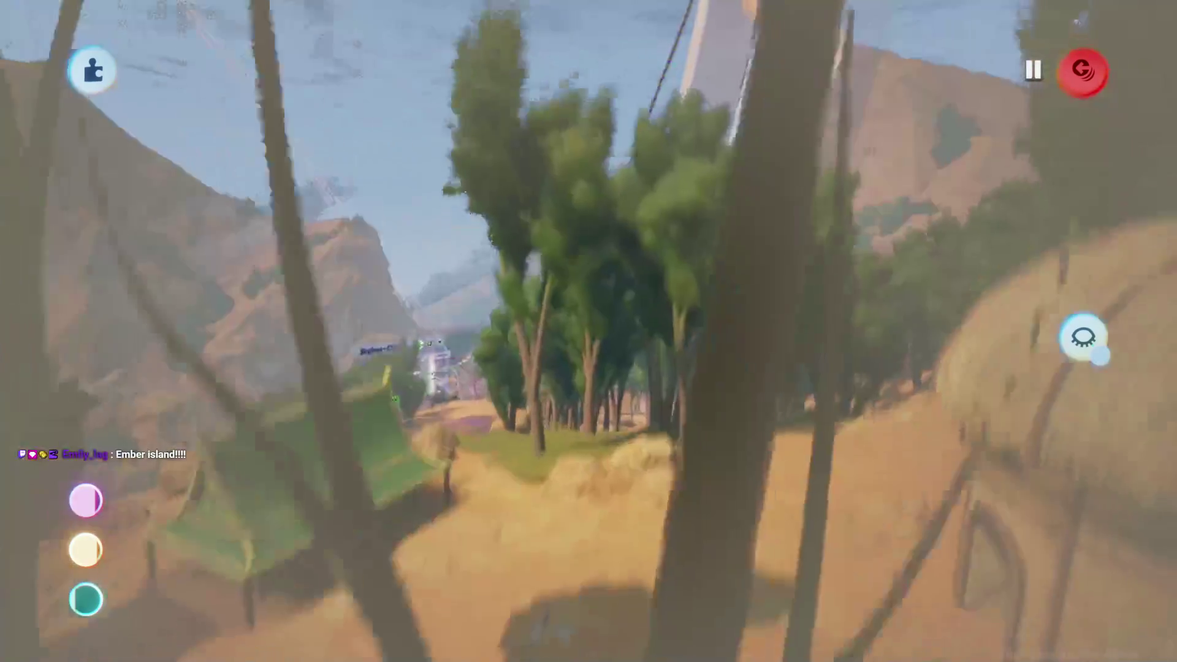
Resume playing as the character on the hilltop above the canyon, river and village
{"action": "key", "text": "Escape"}
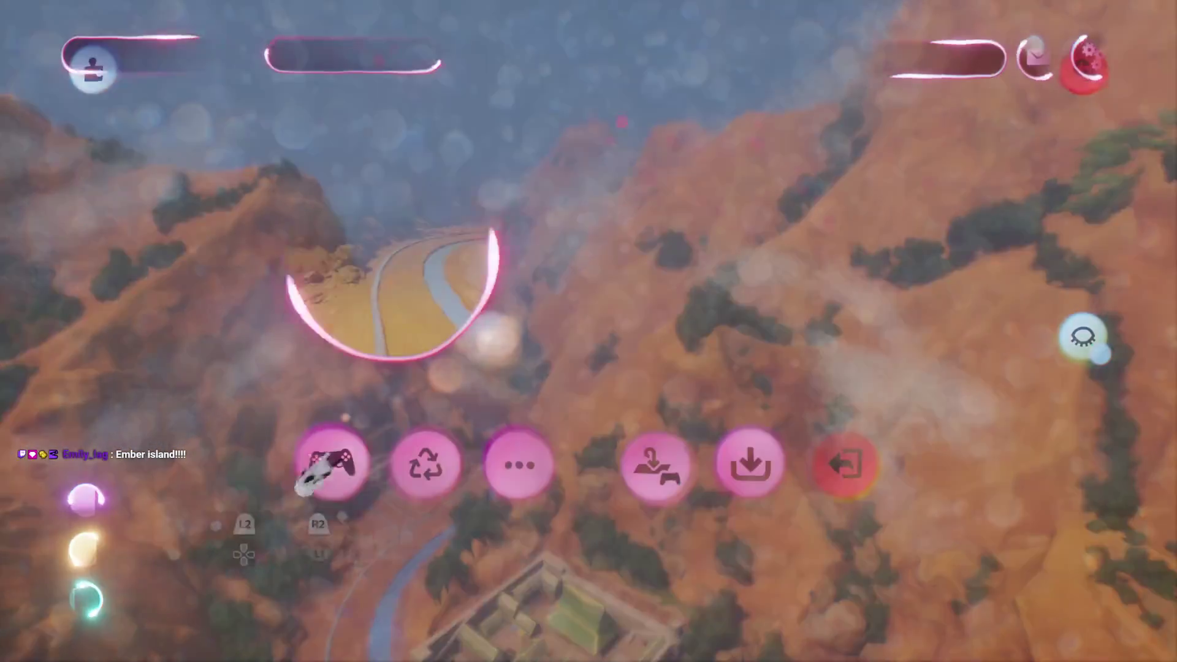
{"action": "left_click", "coordinate": [331, 466]}
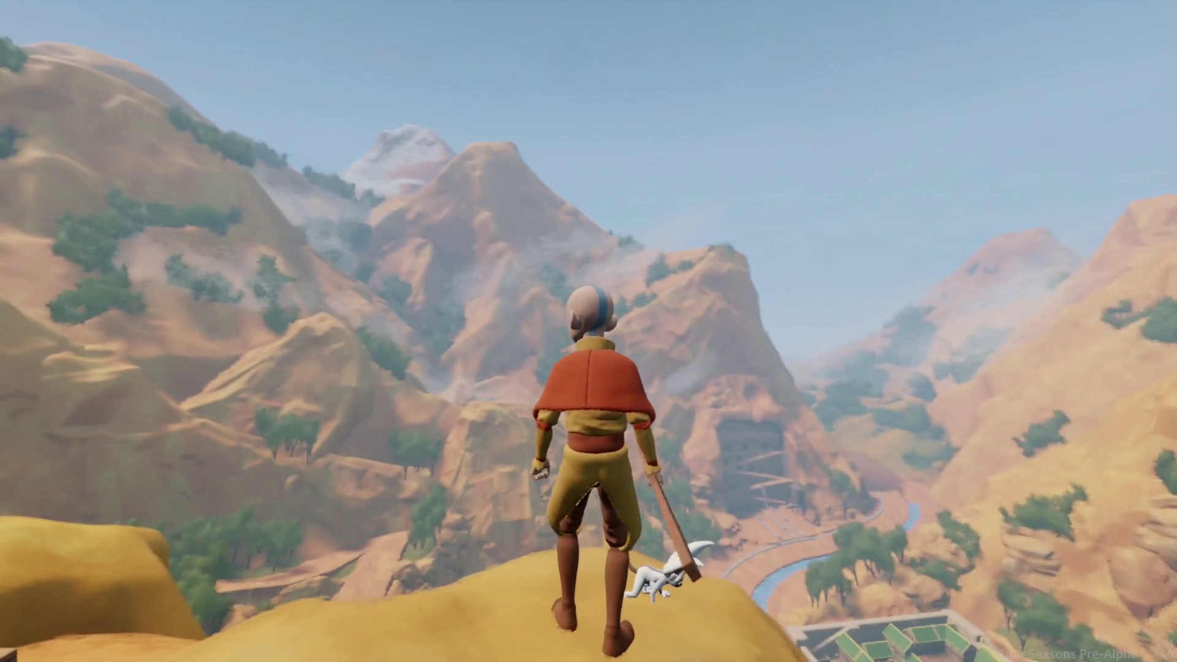
{"action": "key", "text": "Escape"}
{"action": "left_click", "coordinate": [284, 460]}
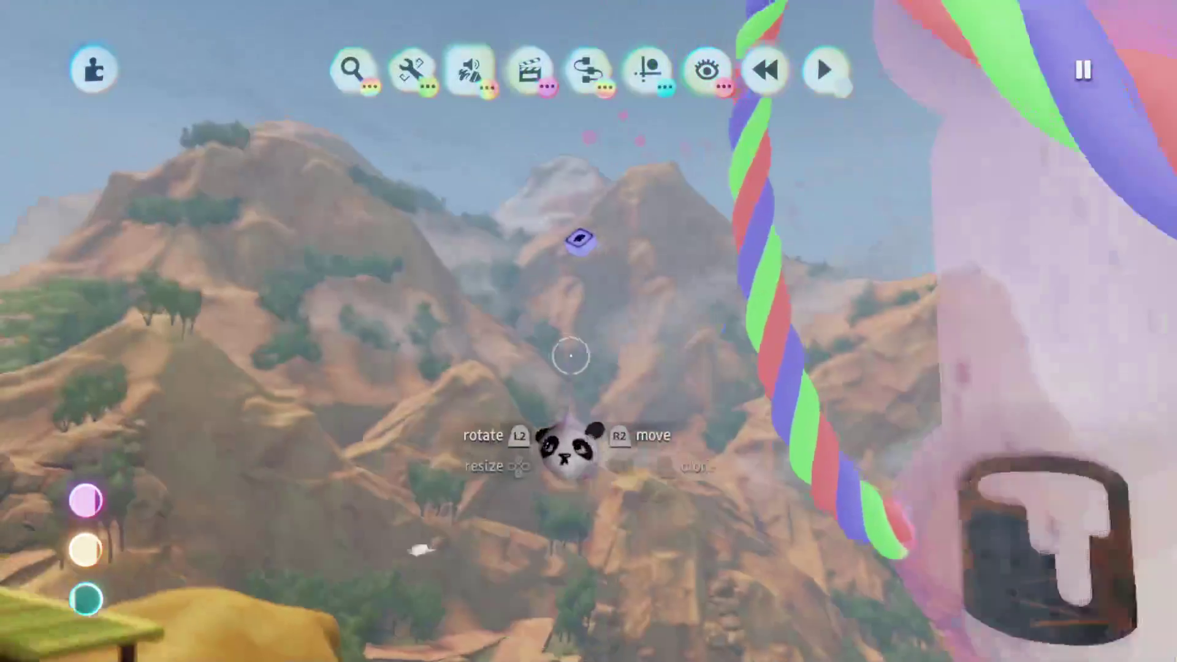
{"action": "key", "text": "Escape"}
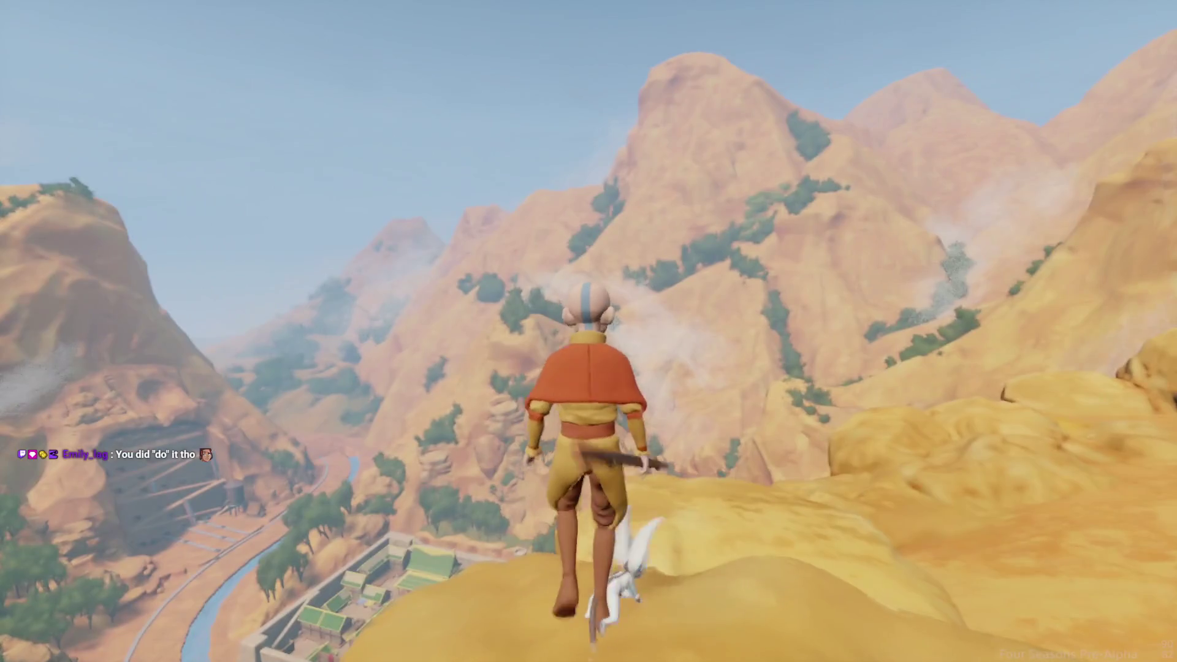
{"action": "key", "text": "Escape"}
{"action": "left_click", "coordinate": [286, 461]}
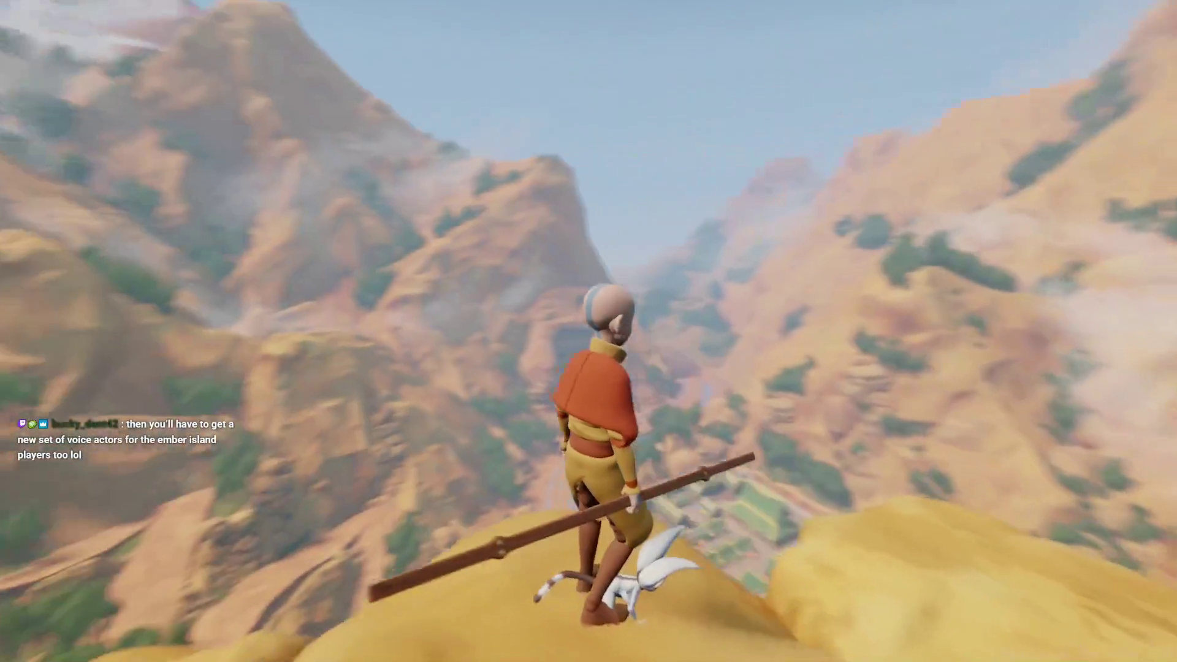
{"action": "key", "text": "a"}
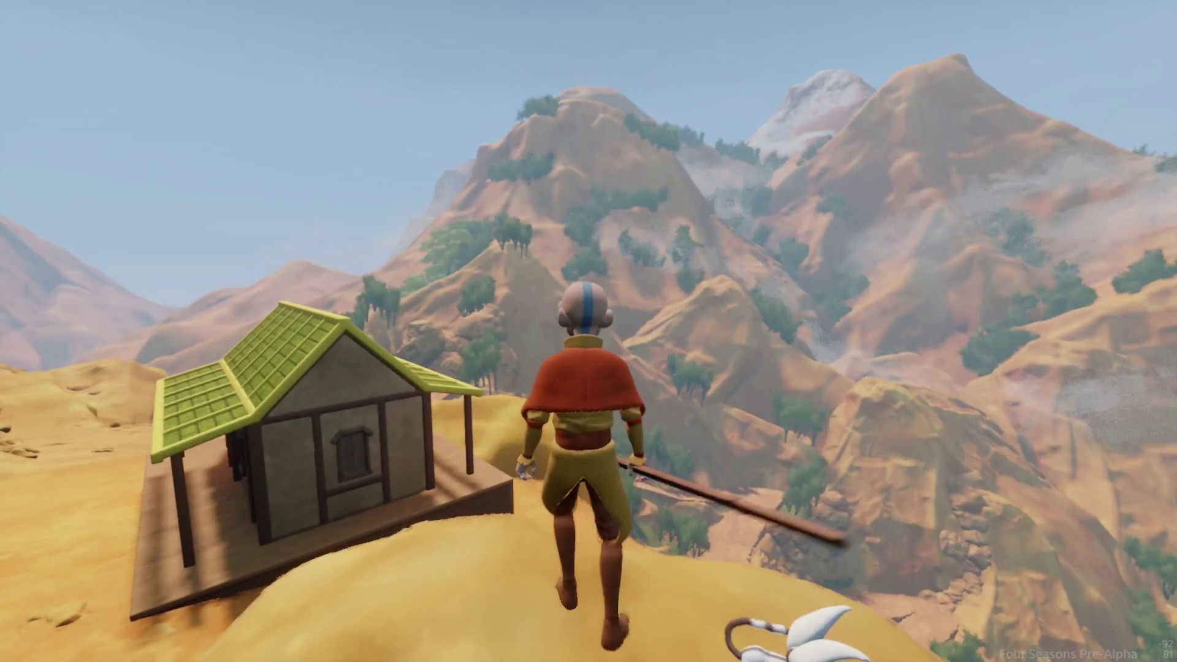
{"action": "key", "text": "Escape"}
Enter edit mode, select the mountain's mist paint and show its Painting Effects sparkle settings
{"action": "left_click", "coordinate": [284, 463]}
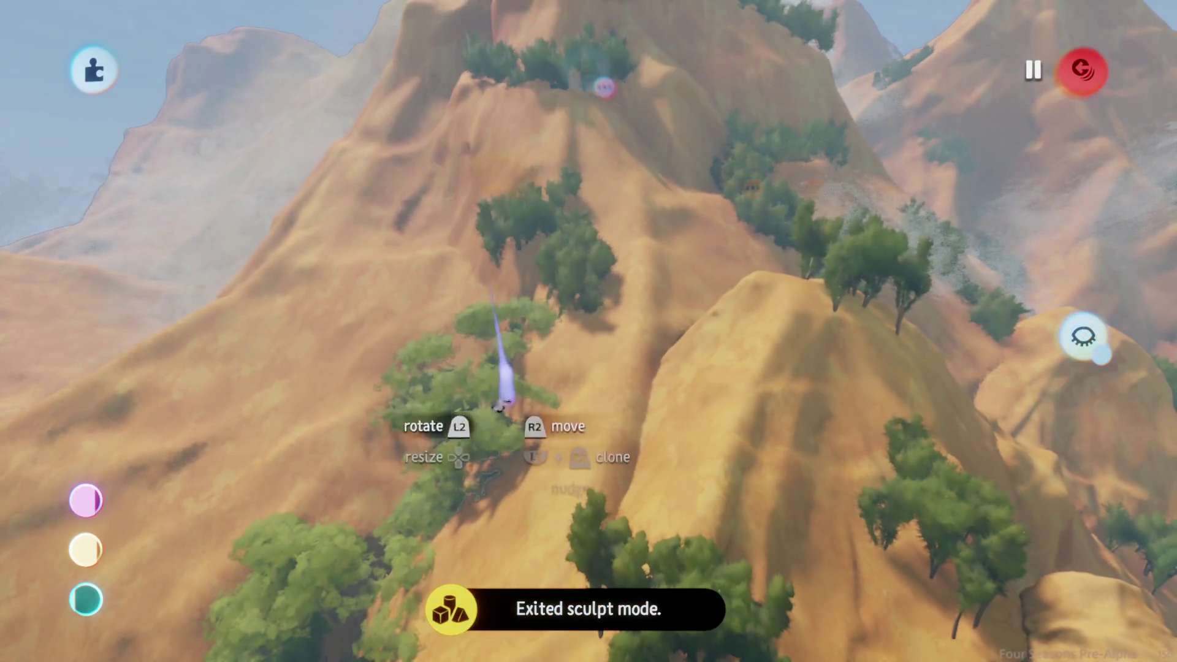
{"action": "scroll", "coordinate": [501, 402], "scroll_direction": "up", "scroll_amount": 5}
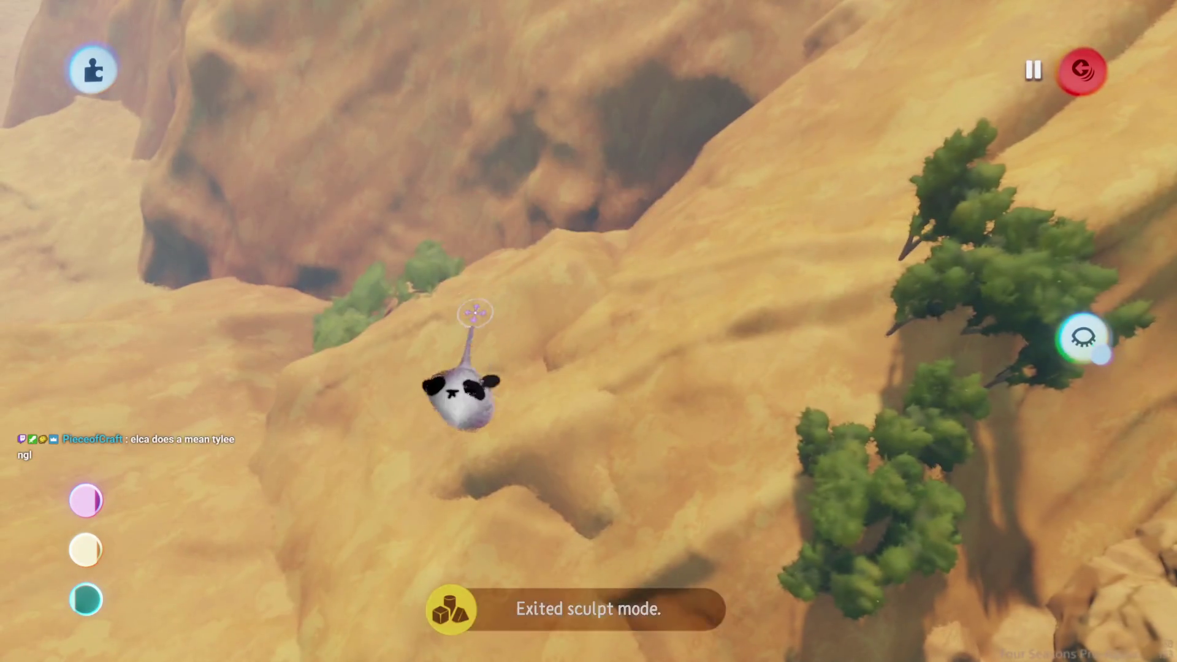
{"action": "scroll", "coordinate": [435, 282], "scroll_direction": "down", "scroll_amount": 5}
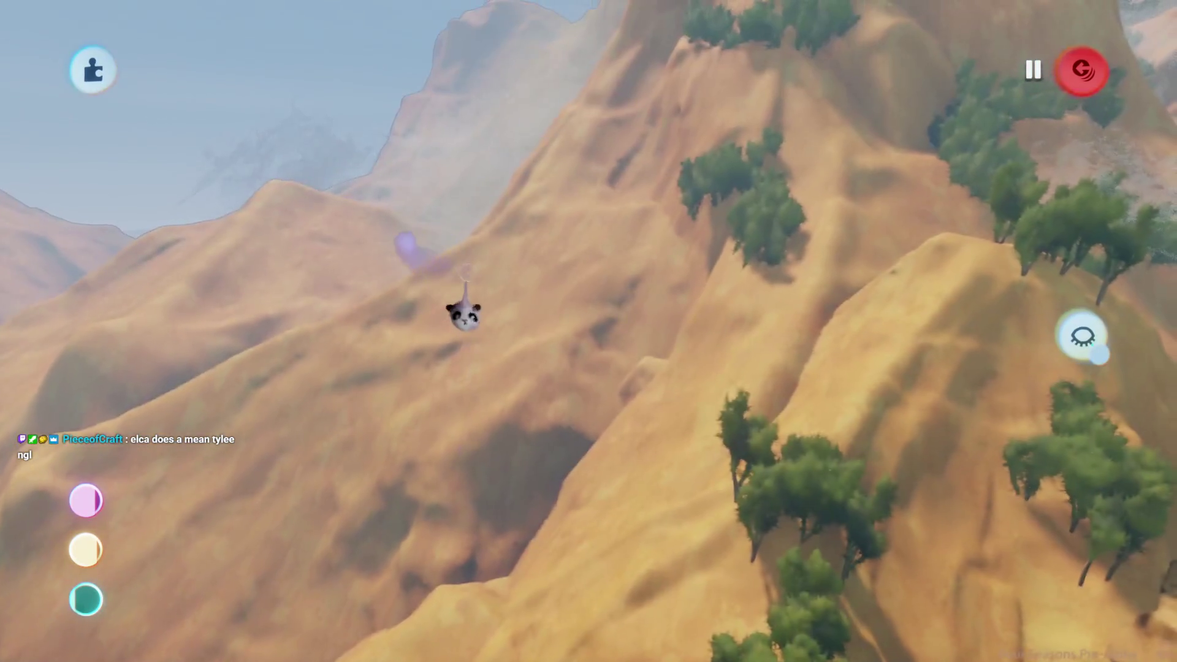
{"action": "scroll", "coordinate": [606, 303], "scroll_direction": "down", "scroll_amount": 10}
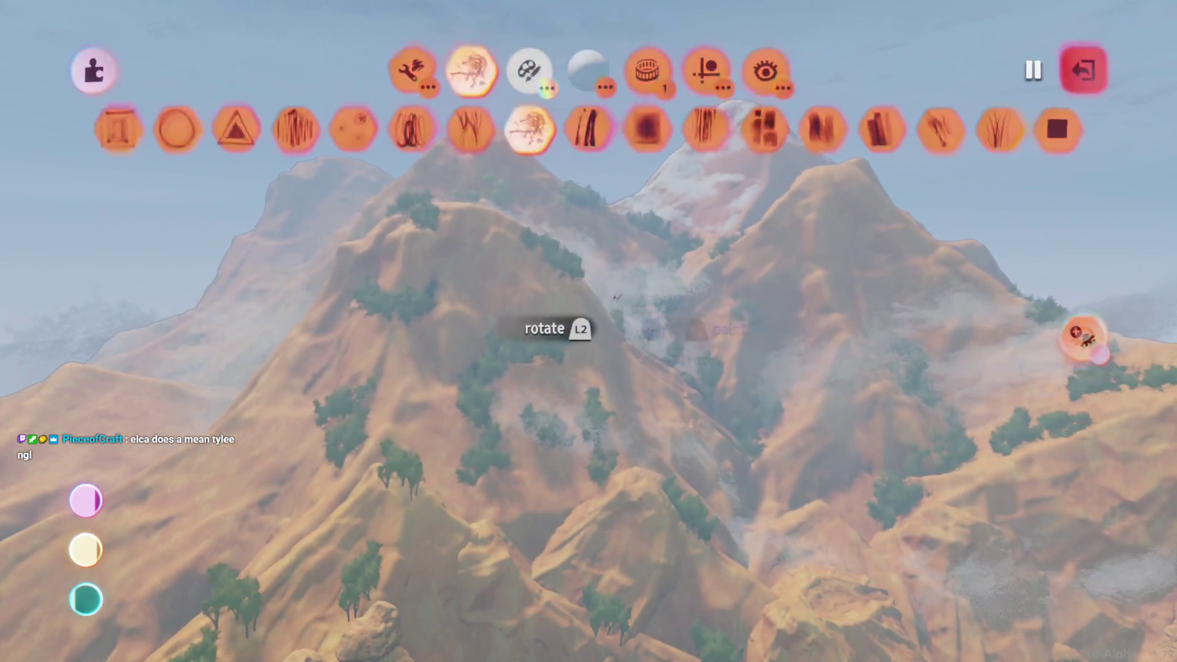
{"action": "key", "text": "Escape"}
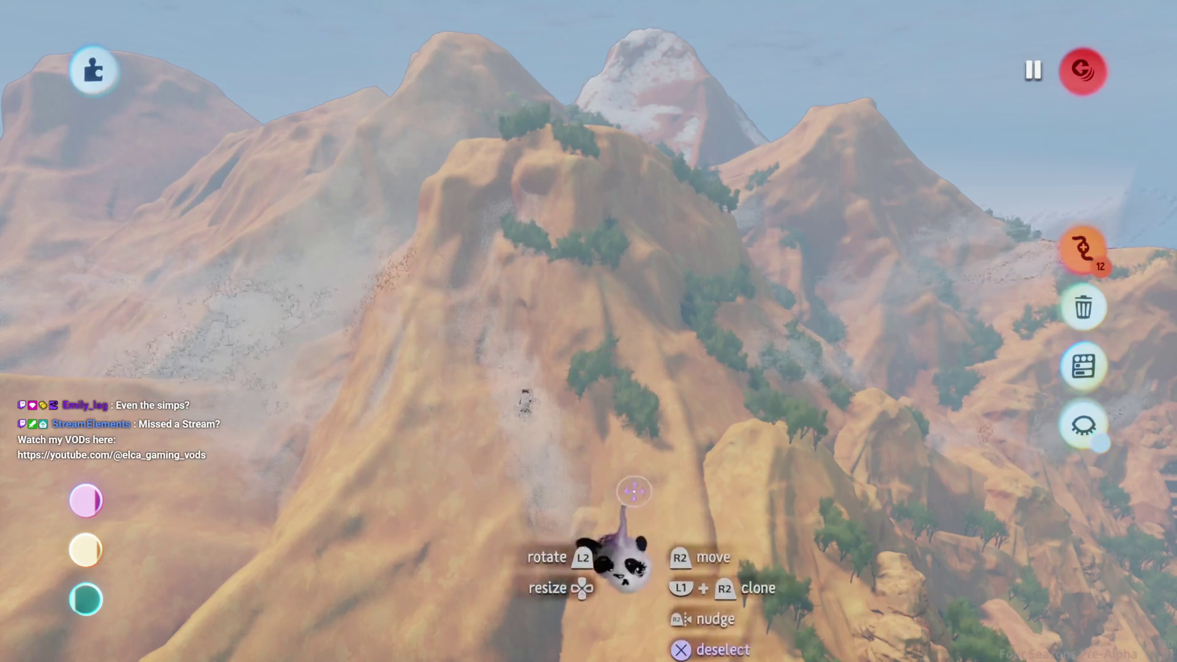
{"action": "left_click", "coordinate": [613, 484]}
{"action": "left_click", "coordinate": [749, 181]}
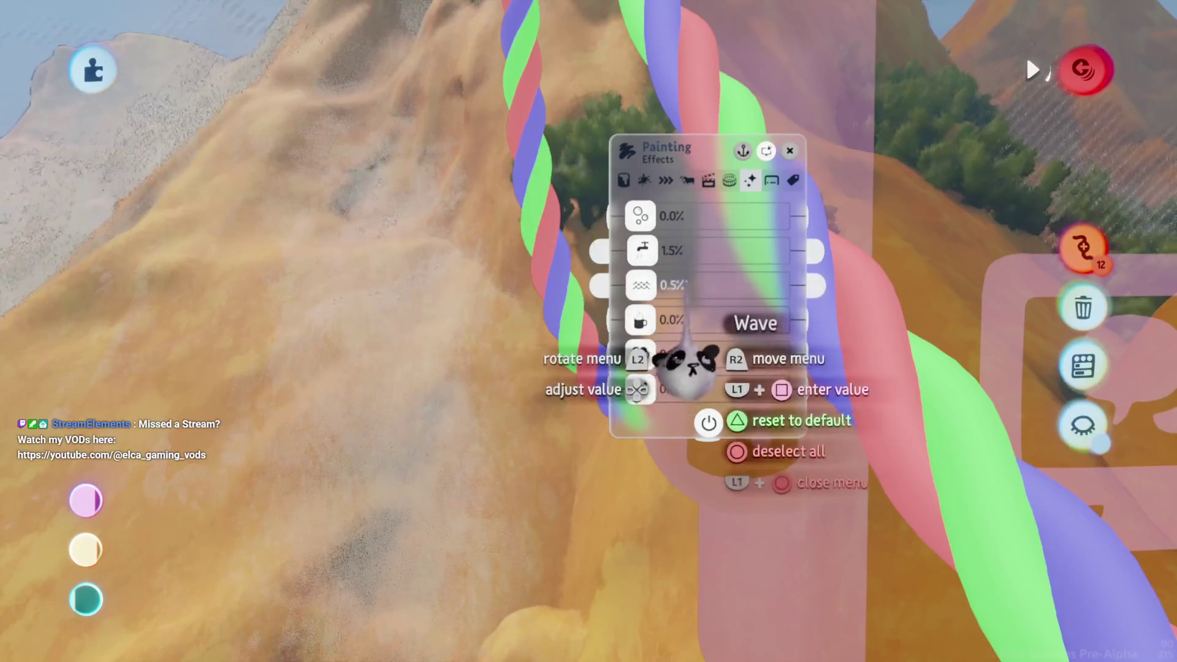
Close the Painting Effects settings and briefly play-test the scene before returning to edit mode
{"action": "key", "text": "Escape"}
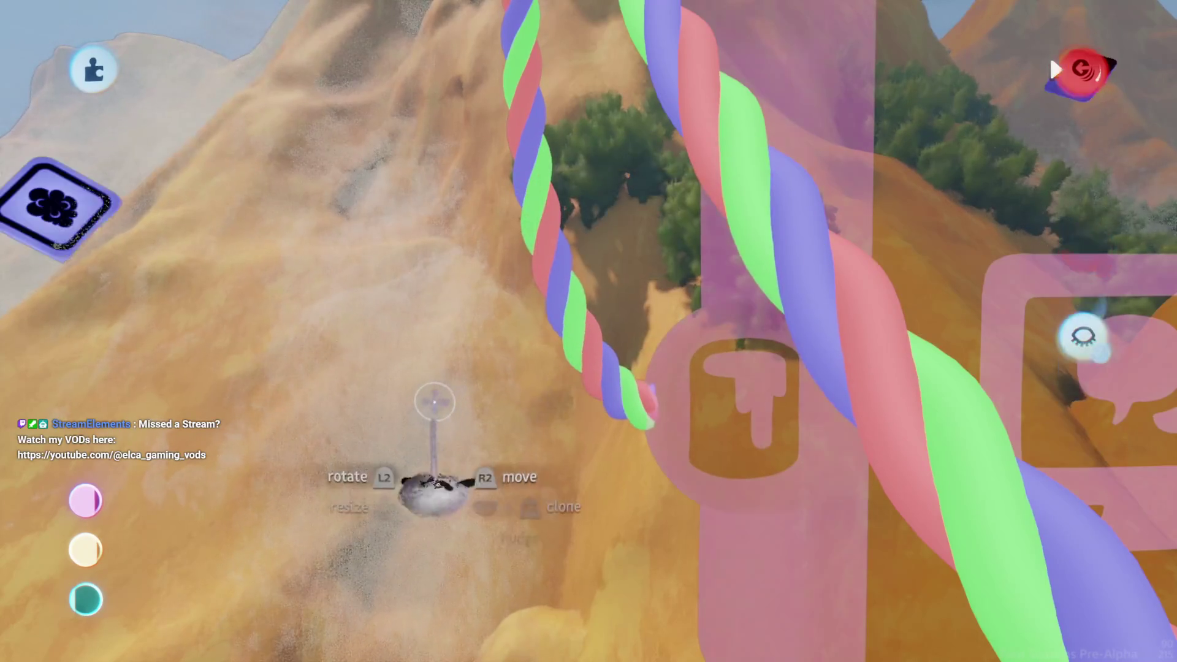
{"action": "key", "text": "Return"}
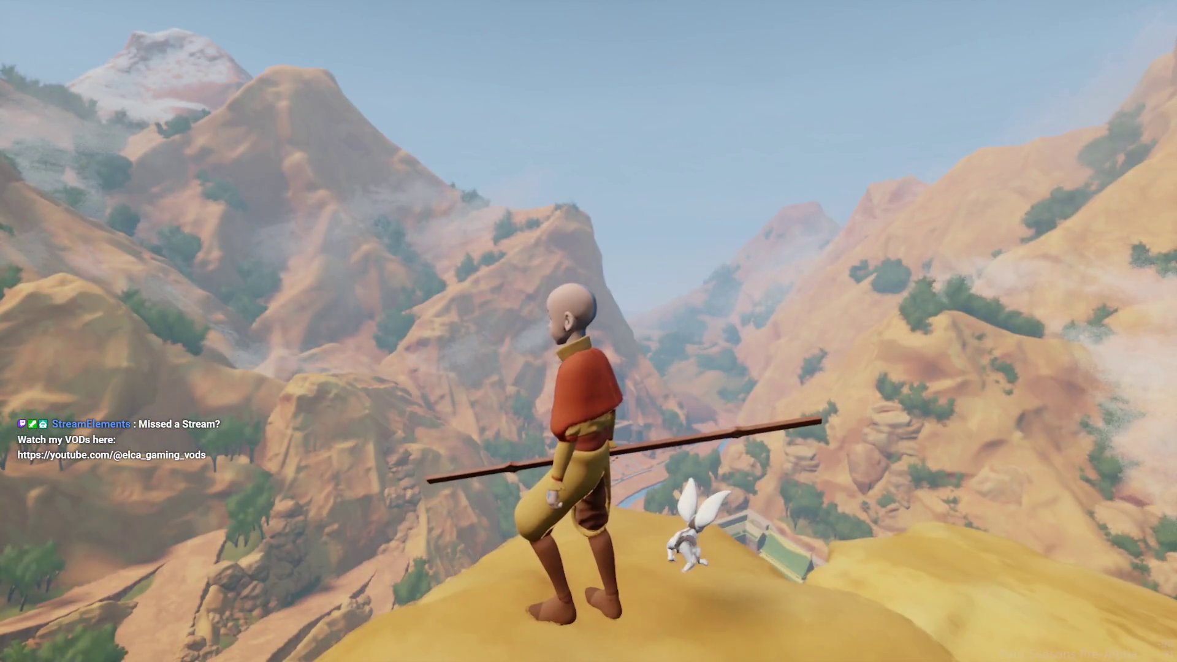
{"action": "key", "text": "Escape"}
{"action": "left_click", "coordinate": [281, 460]}
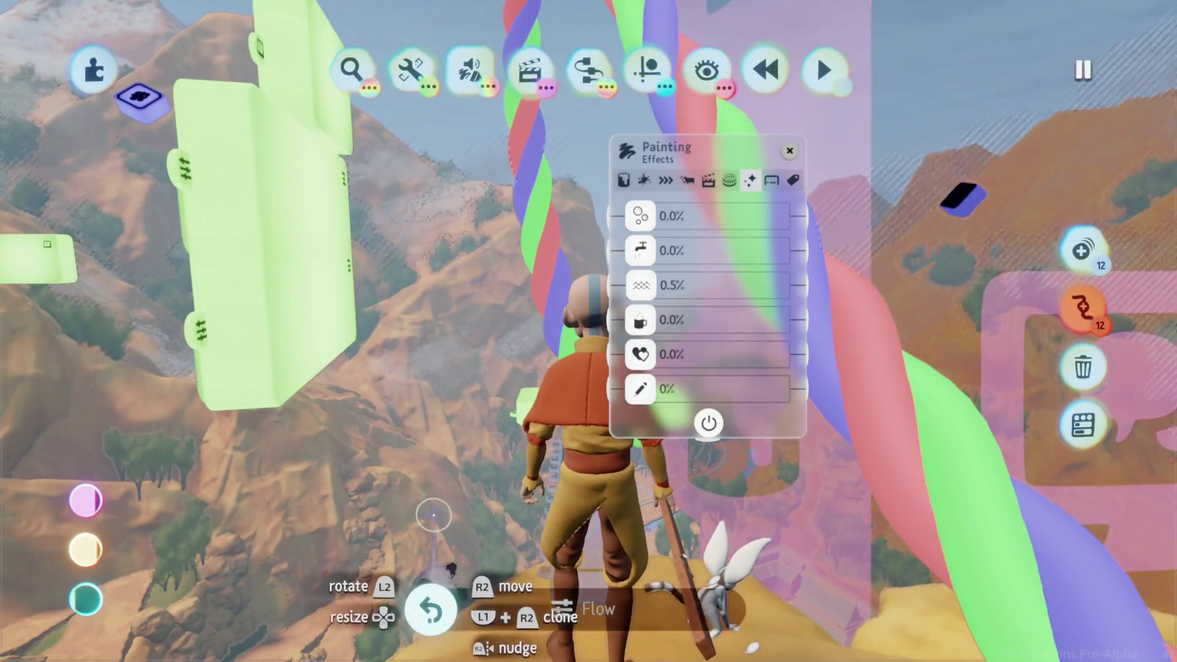
Play-test the canyon and village again from the hilltop, switching between play and edit
{"action": "key", "text": "Escape"}
{"action": "key", "text": "Return"}
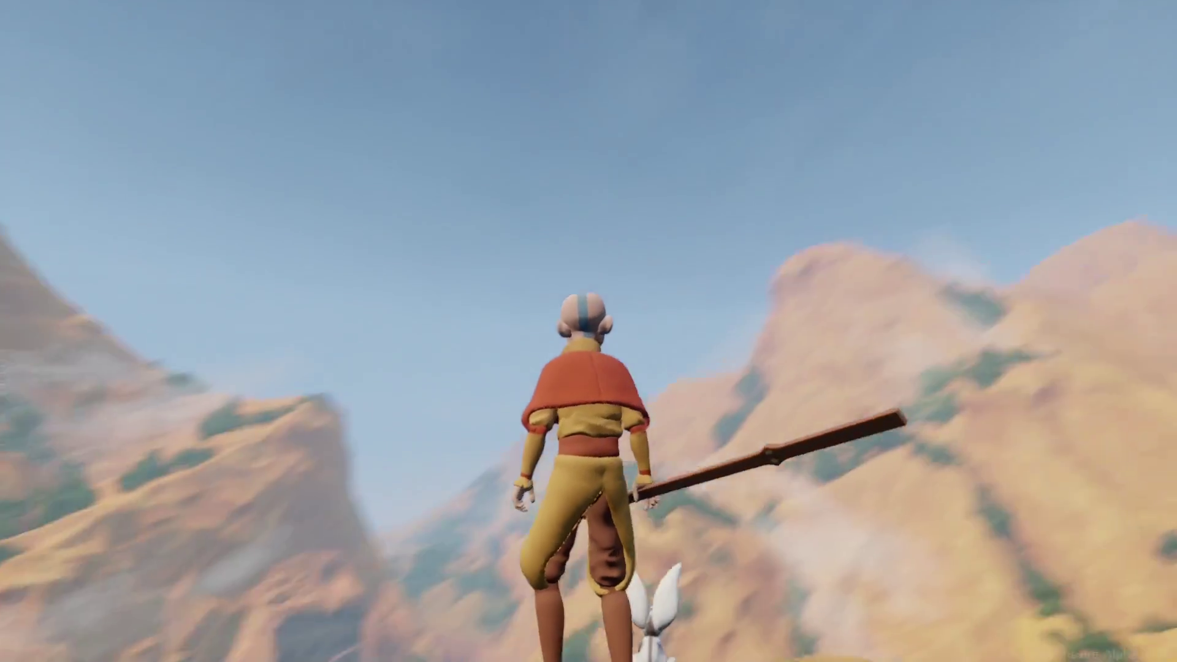
{"action": "key", "text": "Escape"}
{"action": "key", "text": "Return"}
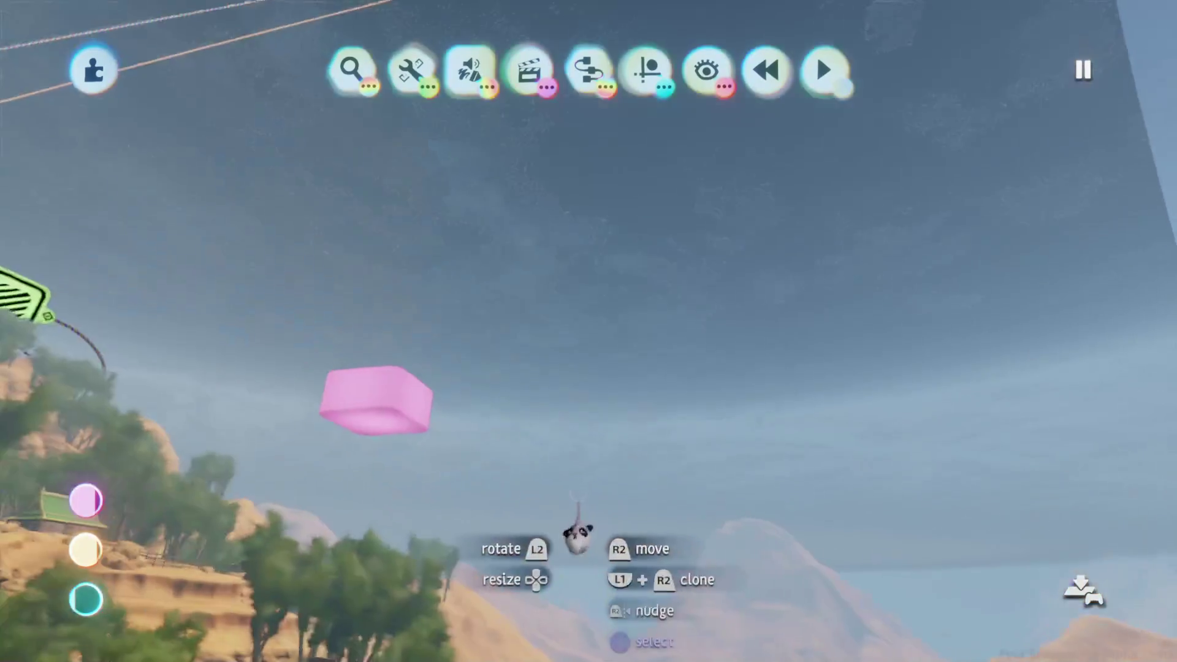
{"action": "key", "text": "Escape"}
{"action": "key", "text": "Return"}
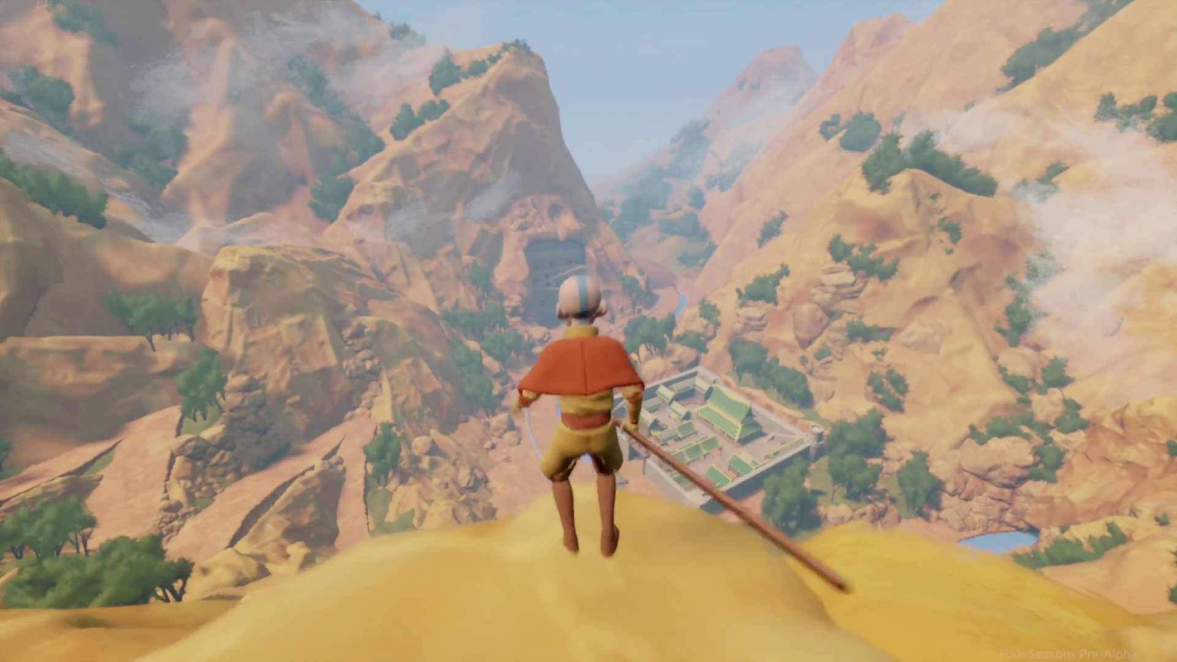
{"action": "key", "text": "Escape"}
Grab a boulder in the hillside rock cluster, enlarge it to 129%, and play-test the level
{"action": "left_click", "coordinate": [284, 460]}
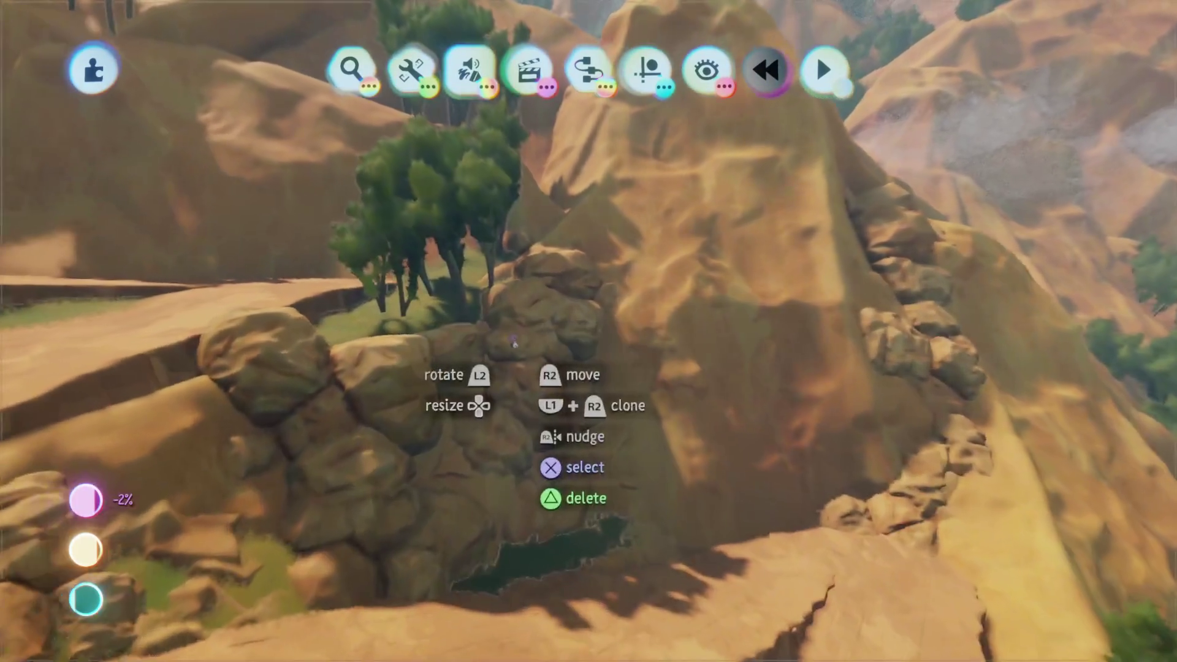
{"action": "key", "text": "Escape"}
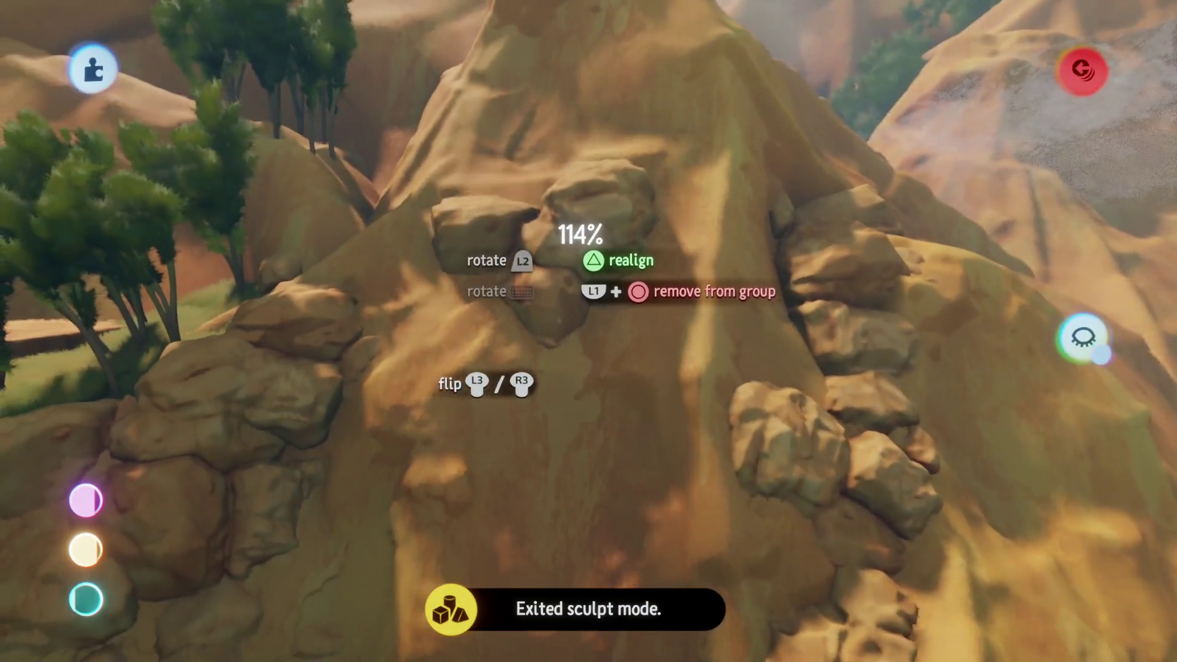
{"action": "key", "text": "Up"}
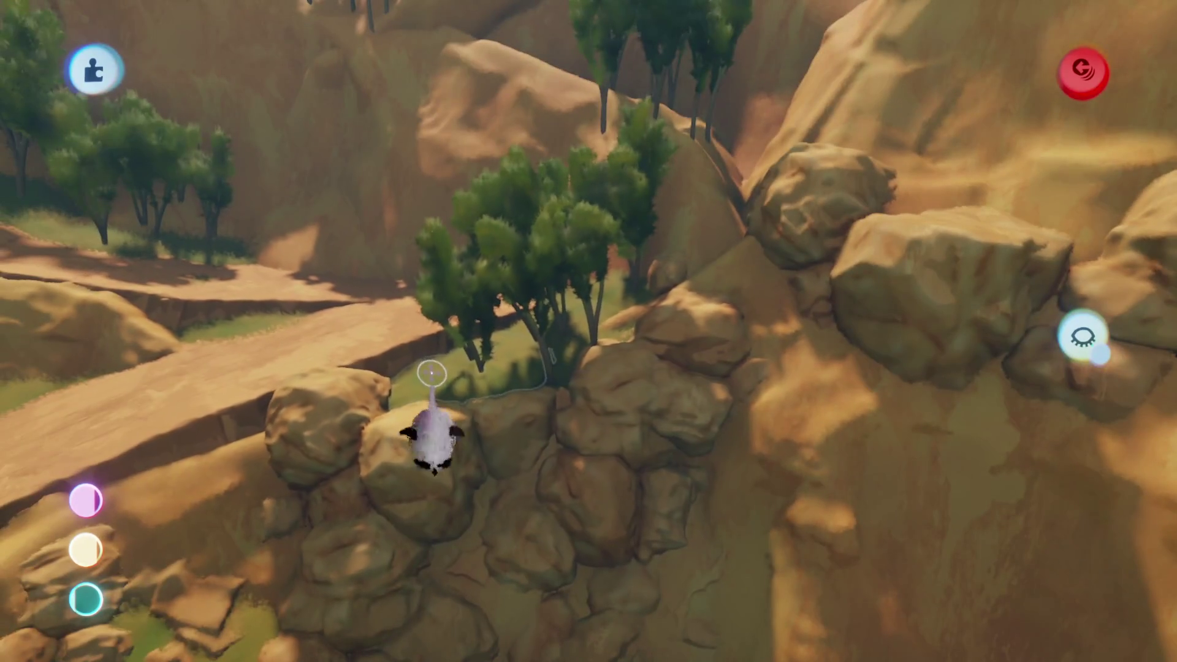
{"action": "key", "text": "Escape"}
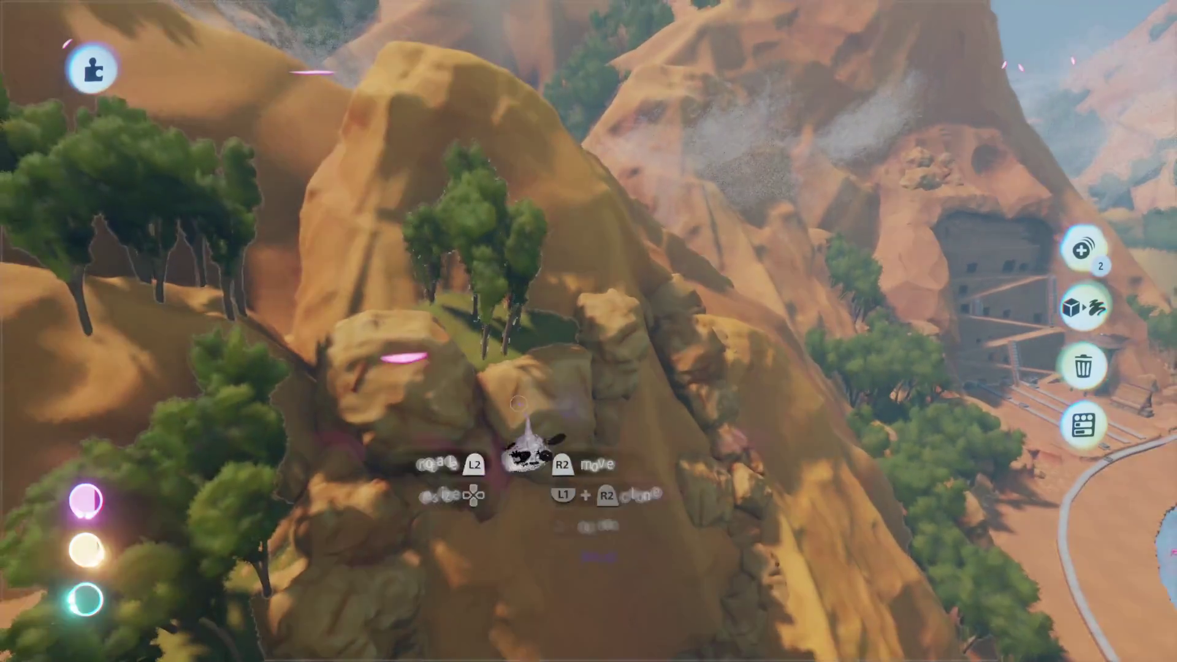
{"action": "key", "text": "Escape"}
{"action": "left_click", "coordinate": [329, 468]}
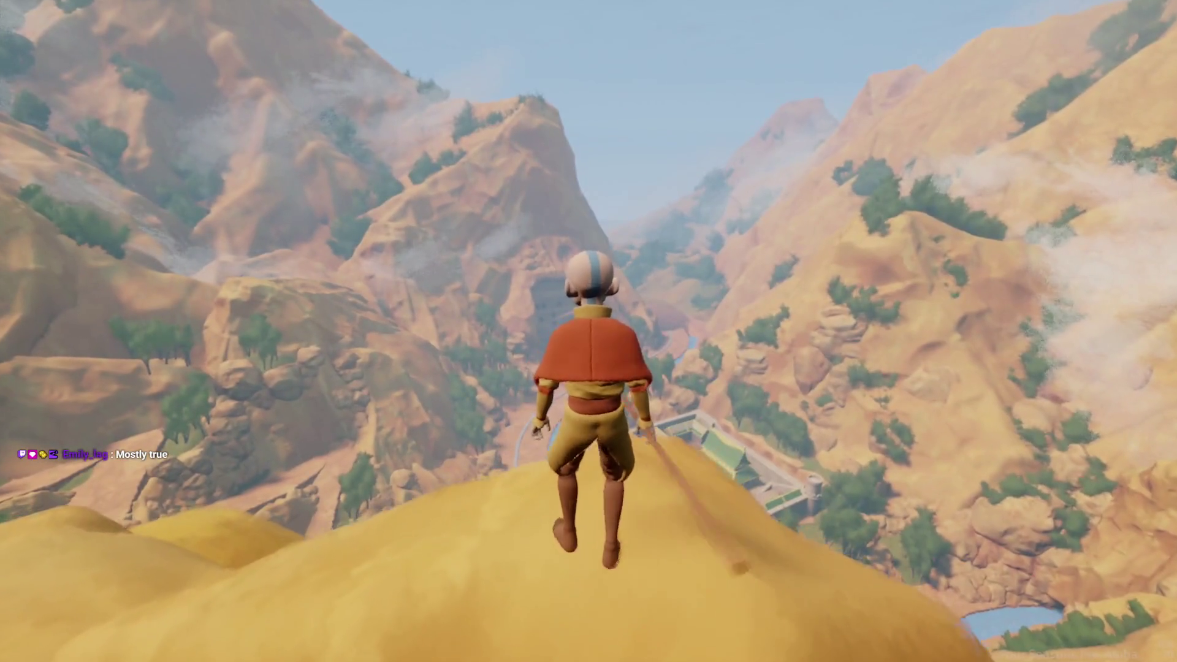
Drag the tree group by the cliff village up the slope beside the mine entrance
{"action": "key", "text": "Escape"}
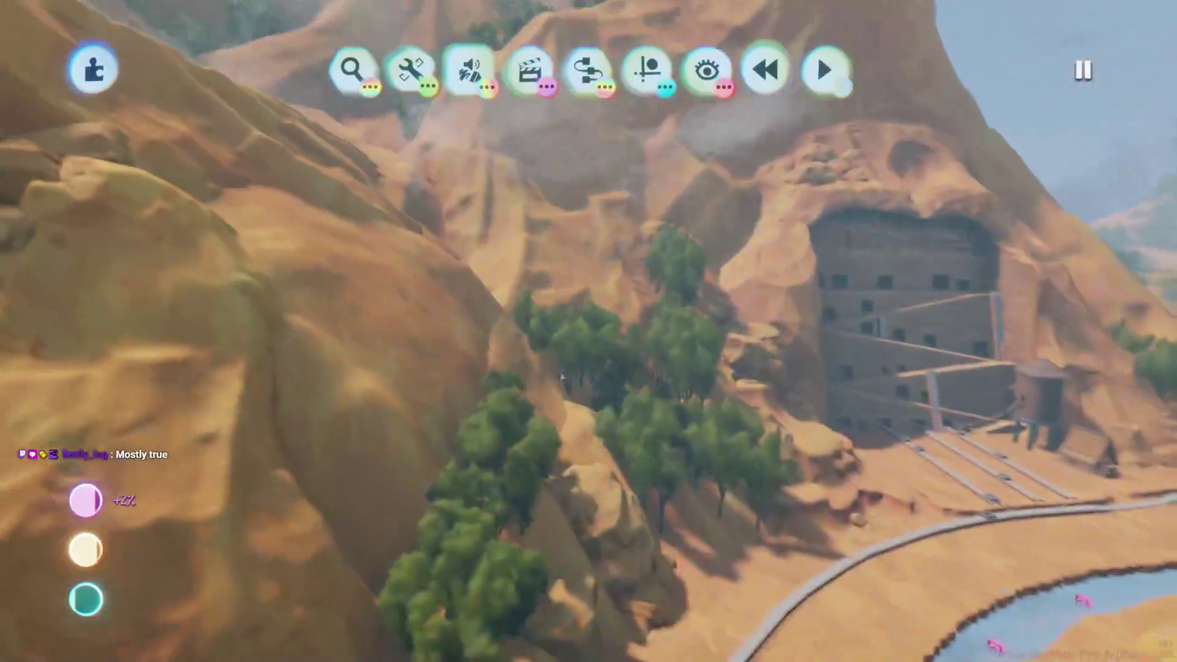
{"action": "left_click", "coordinate": [589, 386]}
{"action": "key", "text": "Escape"}
{"action": "left_click", "coordinate": [550, 414]}
{"action": "left_click_drag", "start_coordinate": [550, 414], "coordinate": [512, 255]}
{"action": "mouse_move", "coordinate": [550, 371]}
{"action": "left_mouse_down"}
{"action": "mouse_move", "coordinate": [526, 211]}
{"action": "mouse_move", "coordinate": [485, 250]}
{"action": "left_mouse_up"}
{"action": "mouse_move", "coordinate": [466, 392]}
{"action": "left_mouse_down"}
{"action": "mouse_move", "coordinate": [457, 374]}
{"action": "mouse_move", "coordinate": [478, 170]}
{"action": "mouse_move", "coordinate": [534, 368]}
{"action": "mouse_move", "coordinate": [484, 244]}
{"action": "mouse_move", "coordinate": [534, 491]}
{"action": "left_mouse_up"}
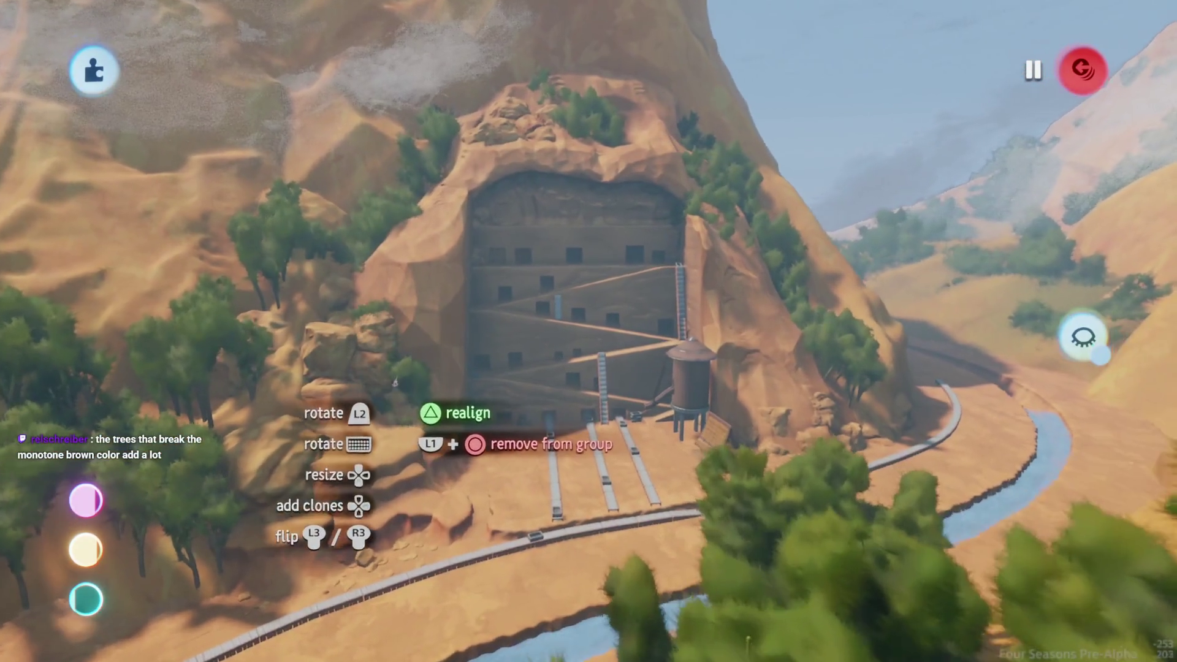
{"action": "key", "text": "Escape"}
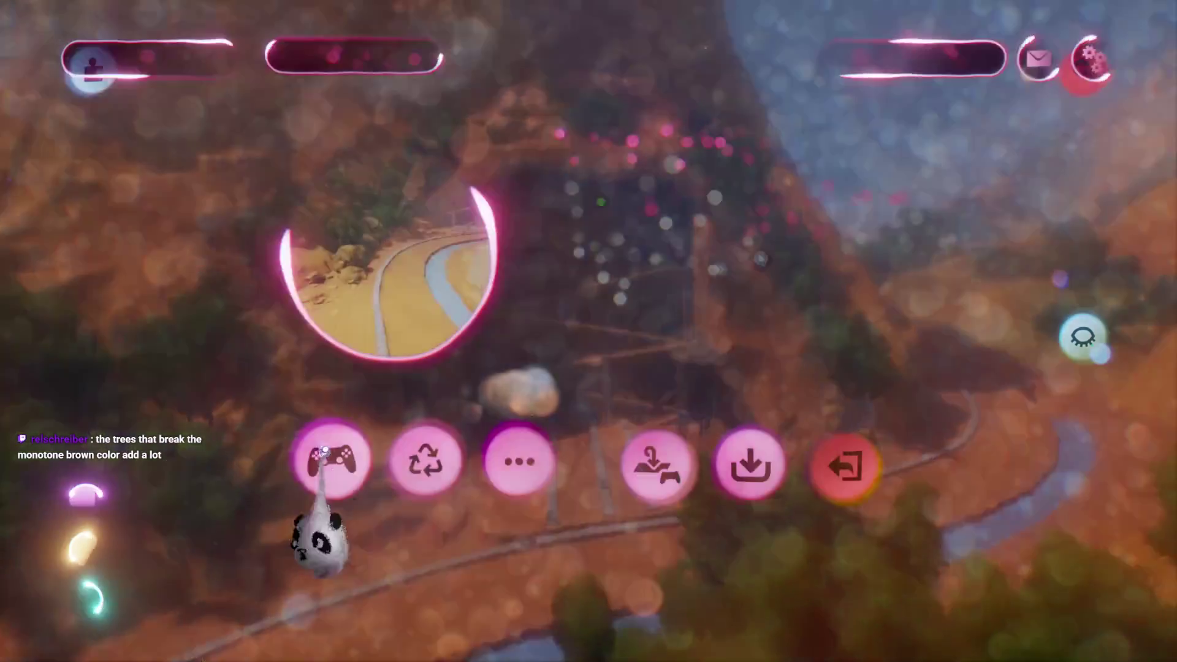
Play-test briefly, then return to editing near the cliff village
{"action": "left_click", "coordinate": [337, 472]}
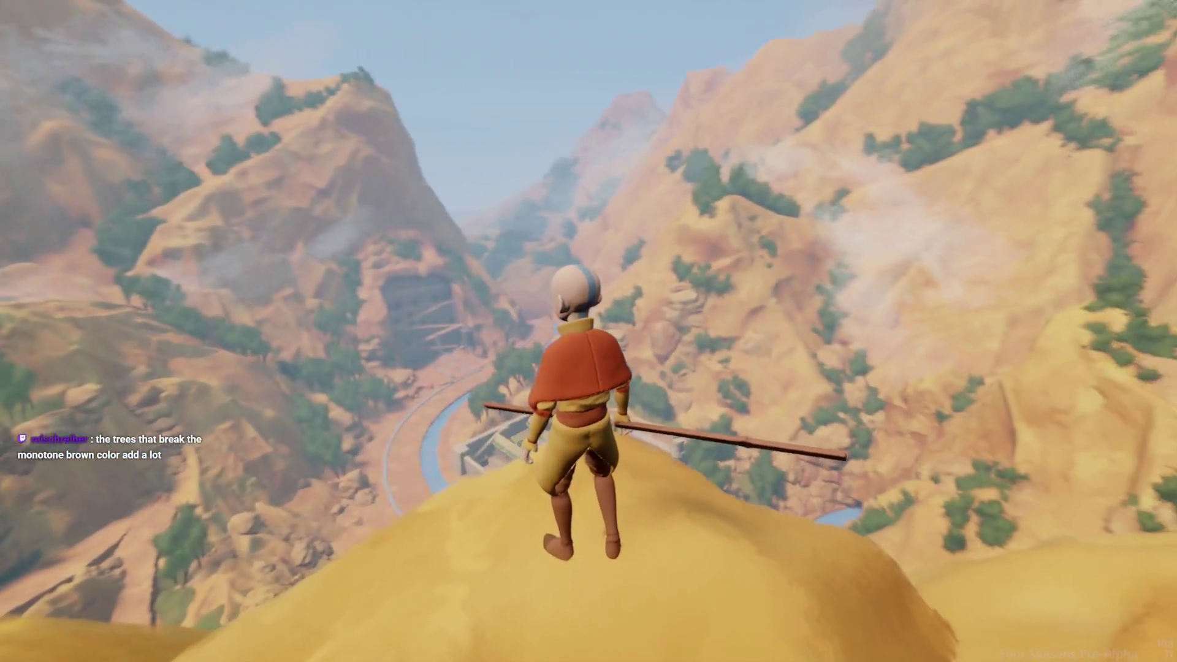
{"action": "key", "text": "Escape"}
{"action": "left_click", "coordinate": [284, 460]}
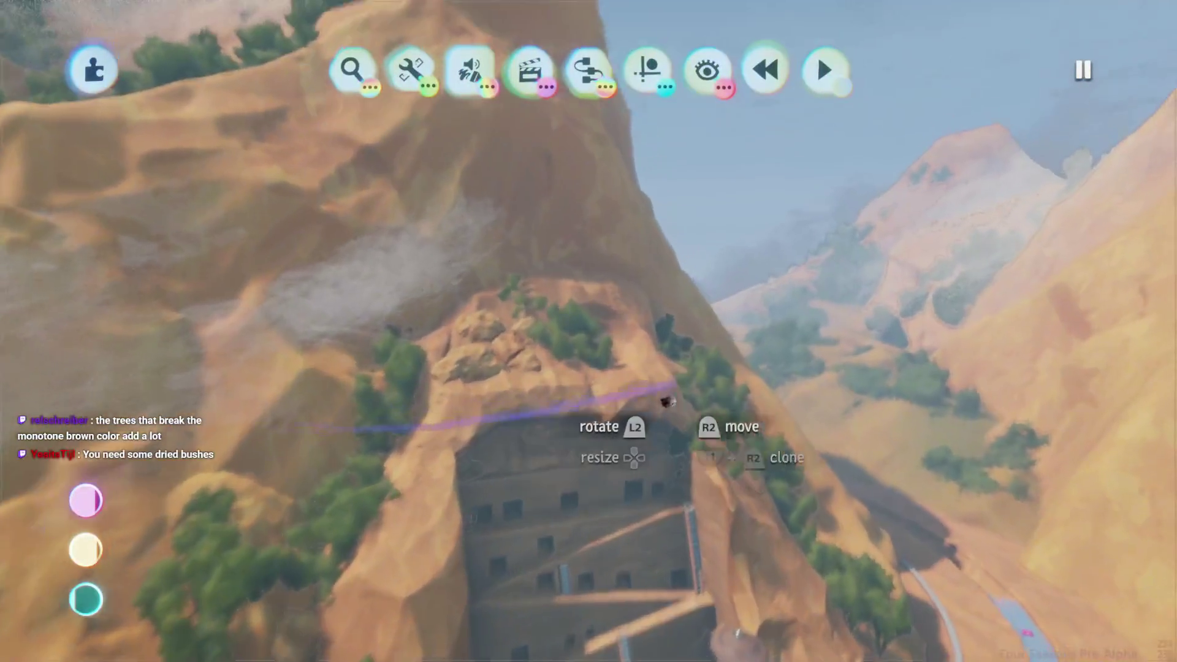
Drag the shrub above the cave up the face of the peak and play again
{"action": "left_click", "coordinate": [697, 380]}
{"action": "key", "text": "Escape"}
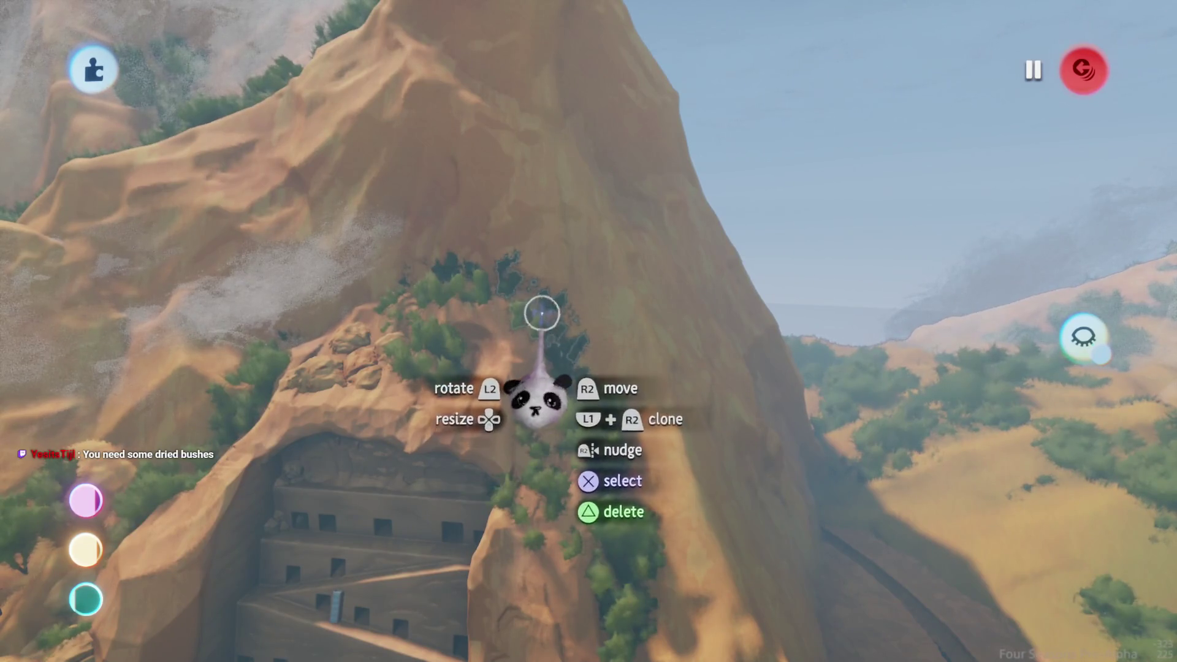
{"action": "mouse_move", "coordinate": [534, 325]}
{"action": "left_mouse_down"}
{"action": "mouse_move", "coordinate": [521, 368]}
{"action": "mouse_move", "coordinate": [527, 270]}
{"action": "mouse_move", "coordinate": [527, 295]}
{"action": "left_mouse_up"}
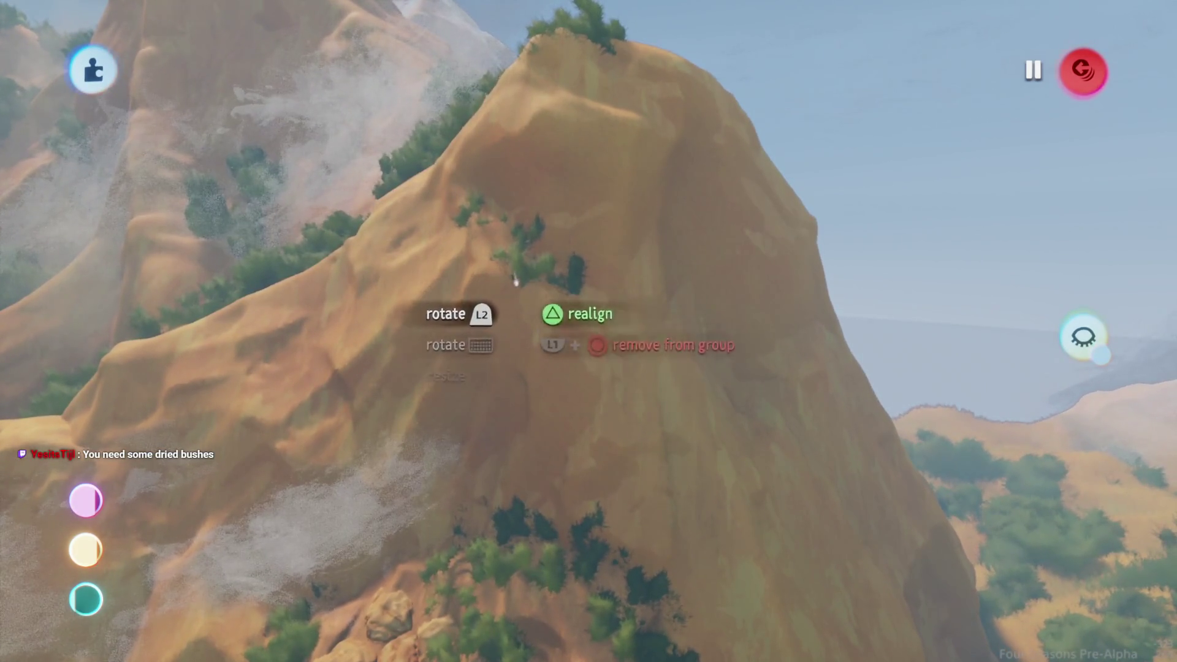
{"action": "key", "text": "Escape"}
{"action": "key", "text": "Return"}
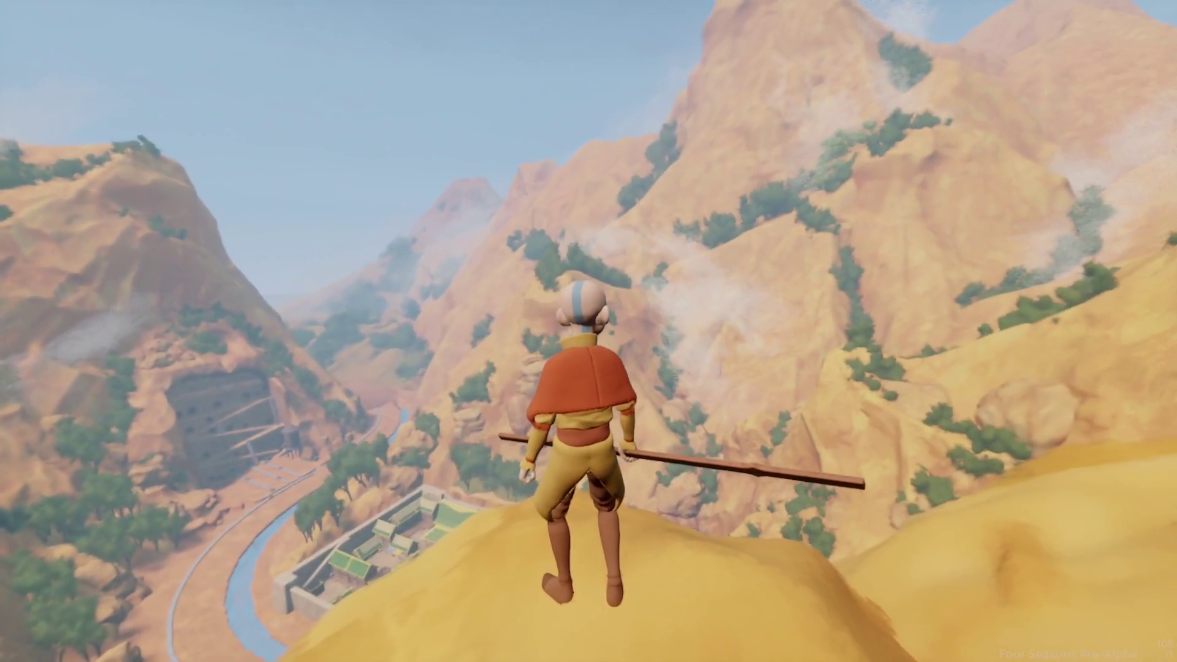
{"action": "key", "text": "a"}
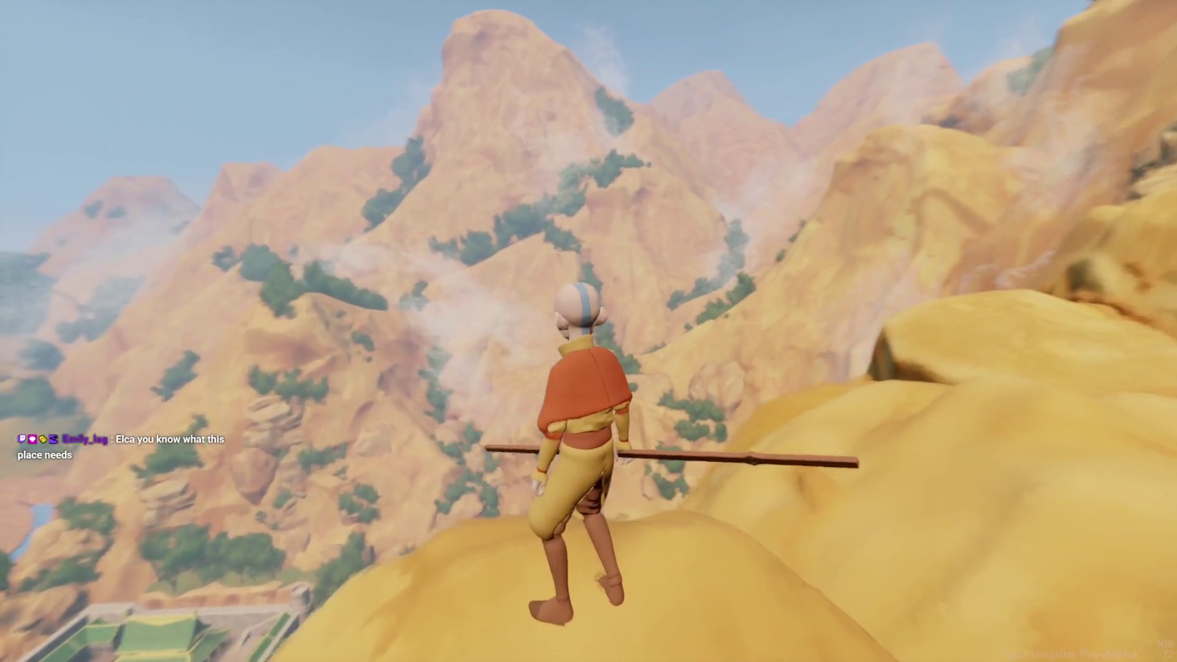
{"action": "key", "text": "w"}
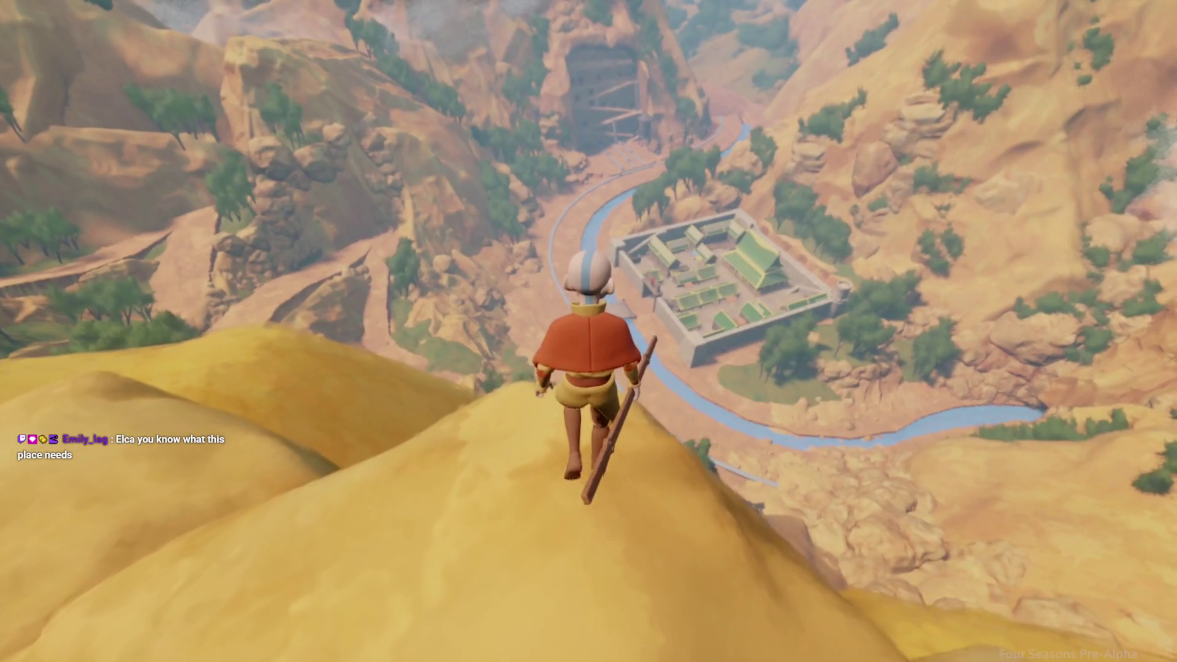
{"action": "key", "text": "a"}
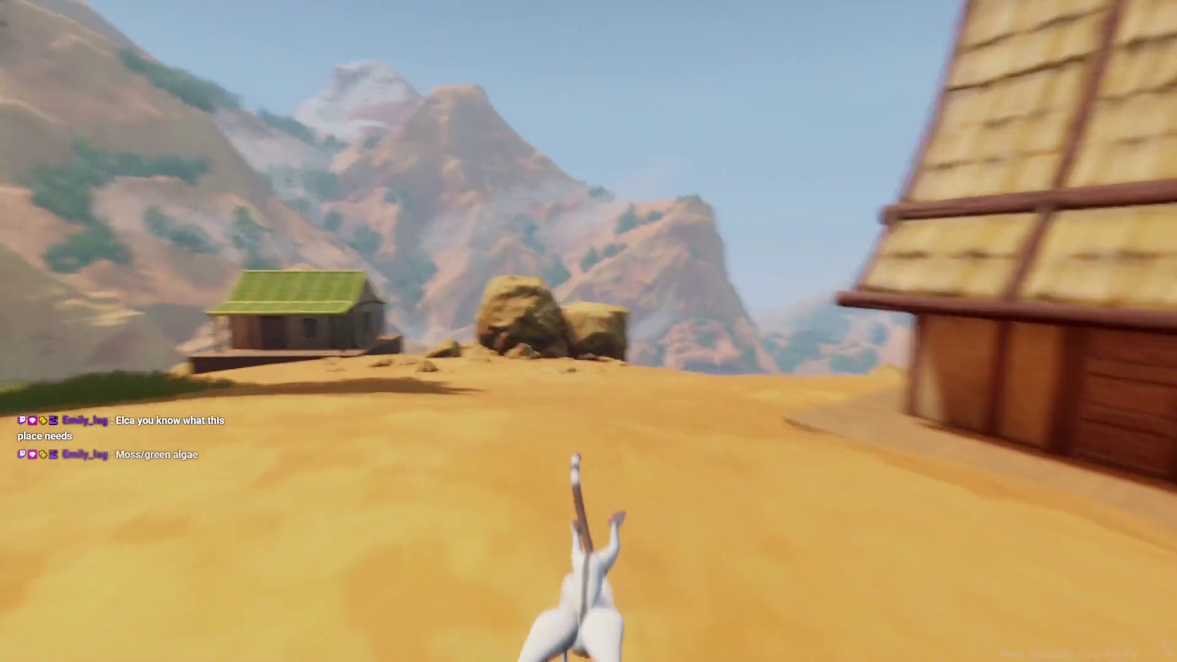
{"action": "key", "text": "space"}
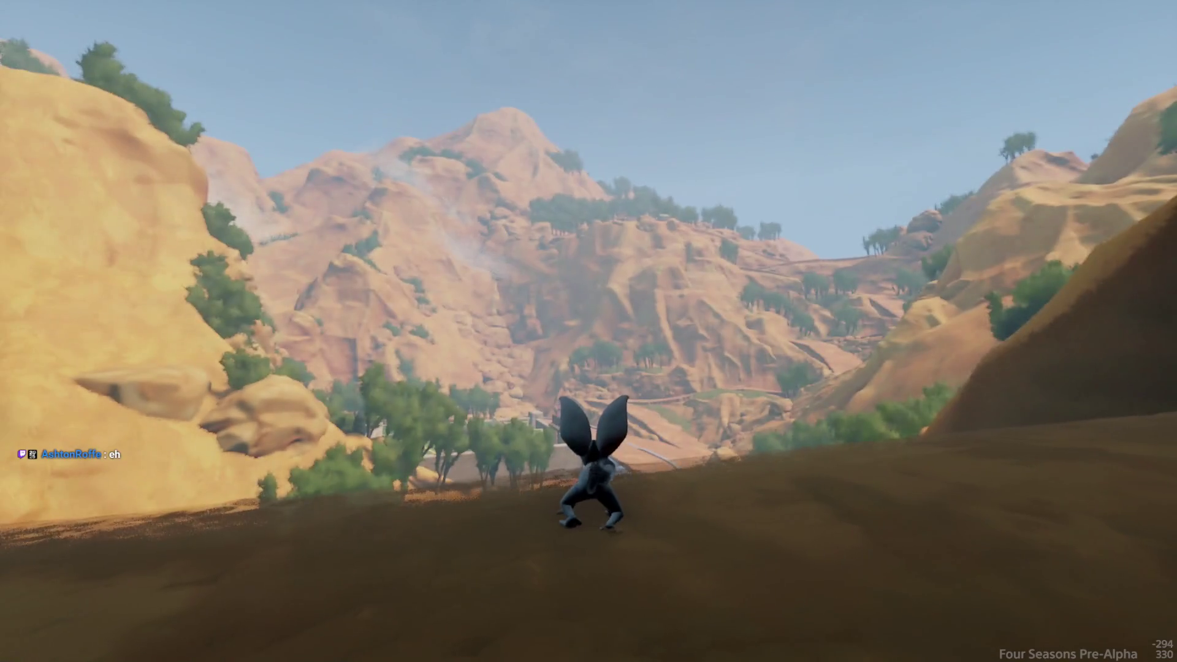
{"action": "key", "text": "Escape"}
Move the rock group down the canyon cliff and set it against the cliff face
{"action": "left_click", "coordinate": [287, 464]}
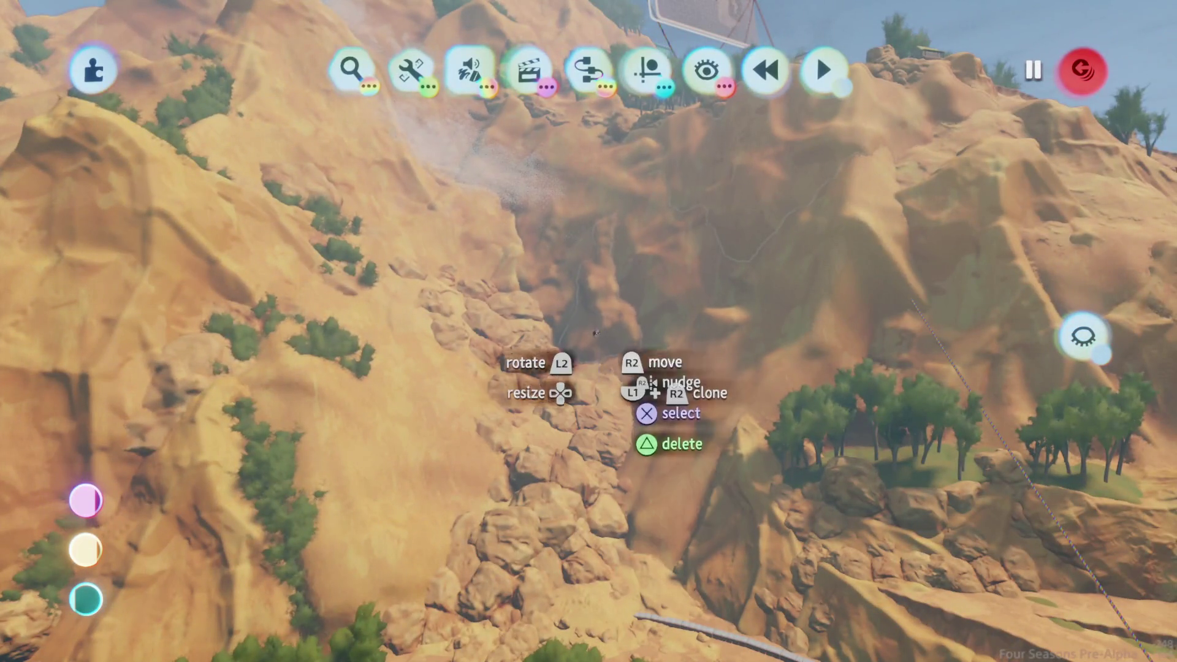
{"action": "left_click_drag", "start_coordinate": [598, 326], "coordinate": [598, 335]}
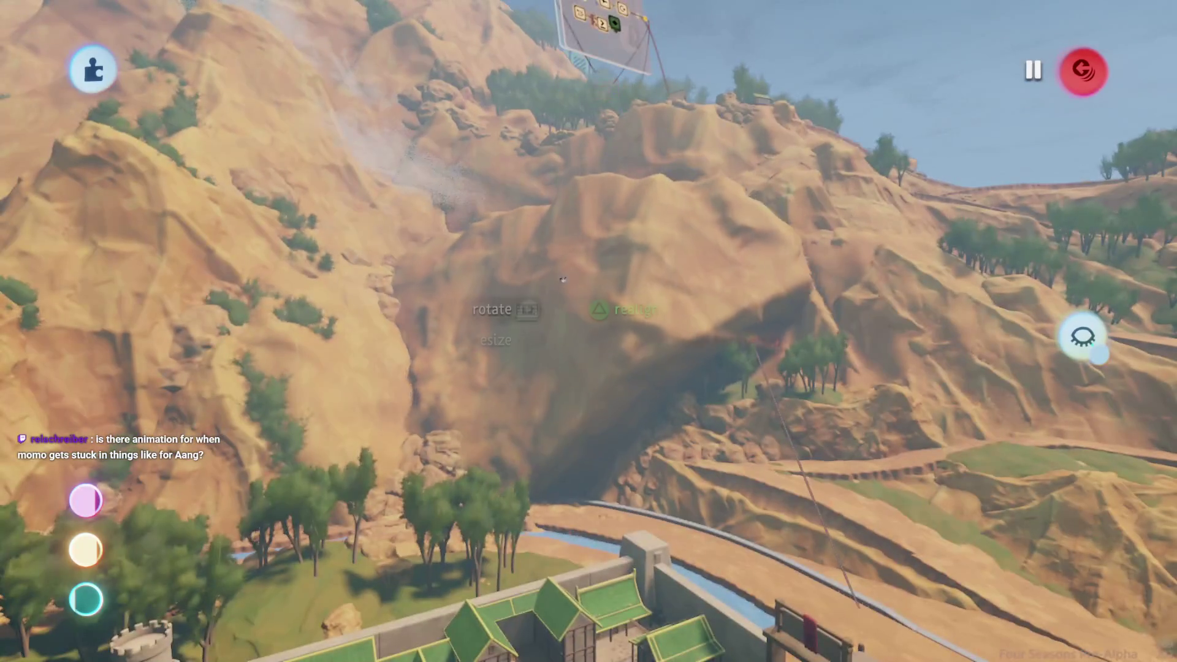
{"action": "left_click_drag", "start_coordinate": [566, 272], "coordinate": [580, 491]}
{"action": "mouse_move", "coordinate": [580, 401]}
{"action": "left_mouse_down"}
{"action": "mouse_move", "coordinate": [558, 396]}
{"action": "mouse_move", "coordinate": [453, 449]}
{"action": "left_mouse_up"}
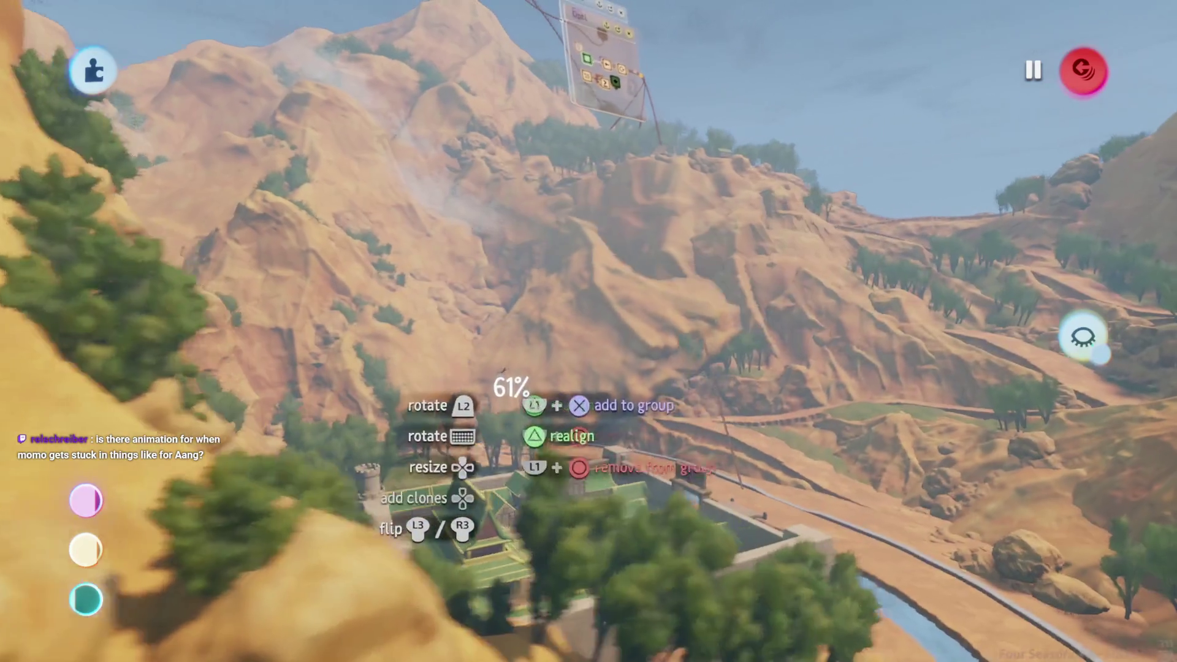
{"action": "mouse_move", "coordinate": [557, 329]}
{"action": "left_mouse_down"}
{"action": "mouse_move", "coordinate": [526, 368]}
{"action": "mouse_move", "coordinate": [533, 380]}
{"action": "mouse_move", "coordinate": [540, 344]}
{"action": "mouse_move", "coordinate": [552, 343]}
{"action": "mouse_move", "coordinate": [538, 345]}
{"action": "mouse_move", "coordinate": [565, 390]}
{"action": "mouse_move", "coordinate": [510, 367]}
{"action": "mouse_move", "coordinate": [520, 339]}
{"action": "left_mouse_up"}
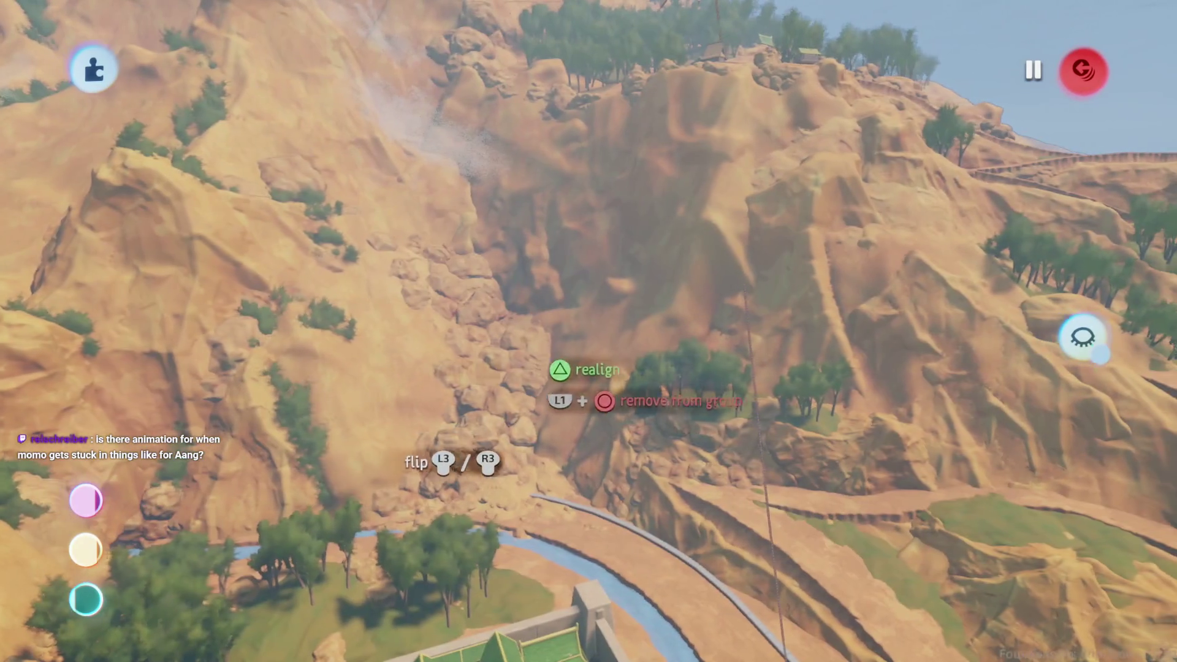
{"action": "left_click_drag", "start_coordinate": [521, 399], "coordinate": [543, 392]}
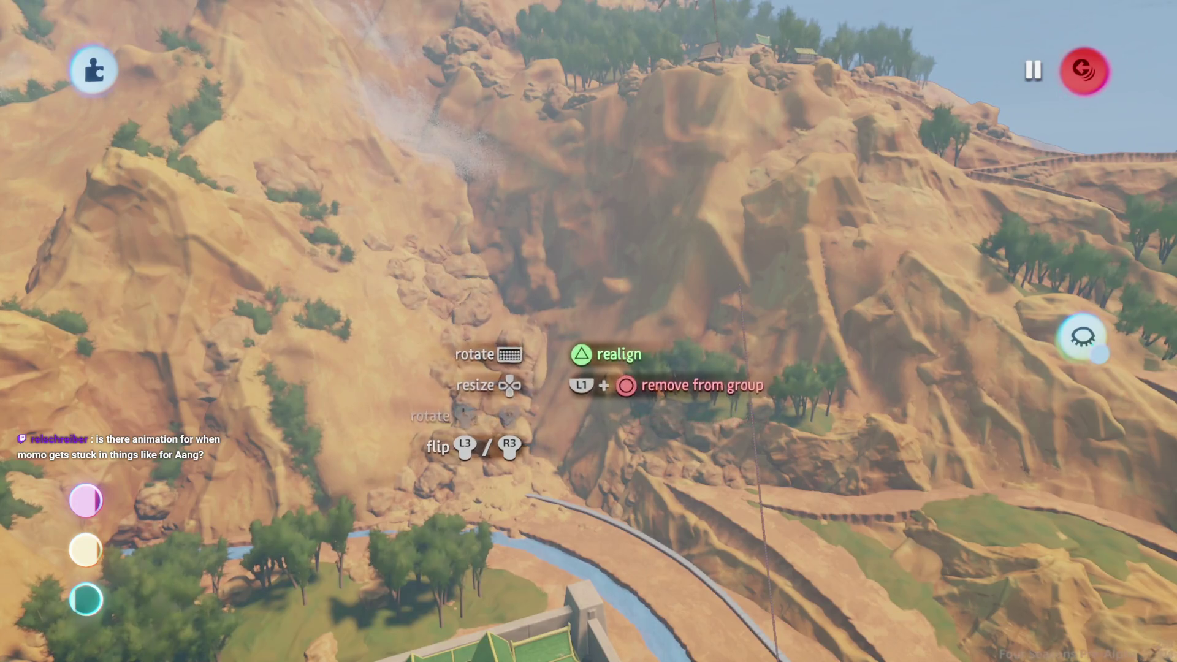
{"action": "left_click_drag", "start_coordinate": [544, 324], "coordinate": [538, 317]}
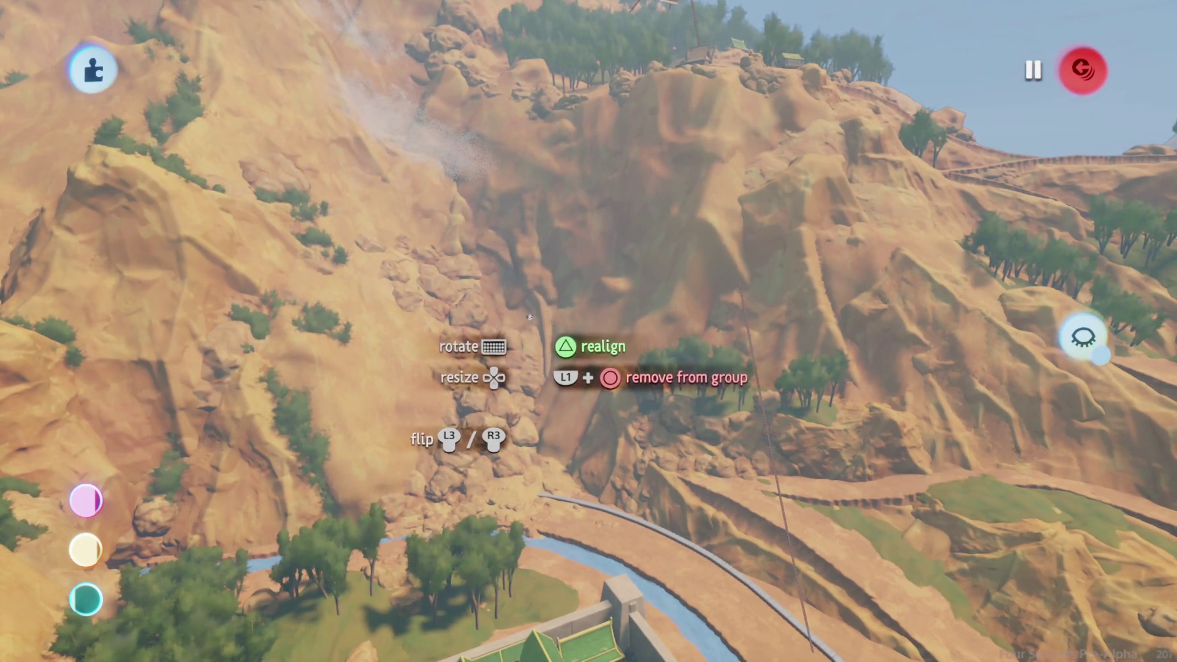
{"action": "left_click_drag", "start_coordinate": [529, 315], "coordinate": [527, 319]}
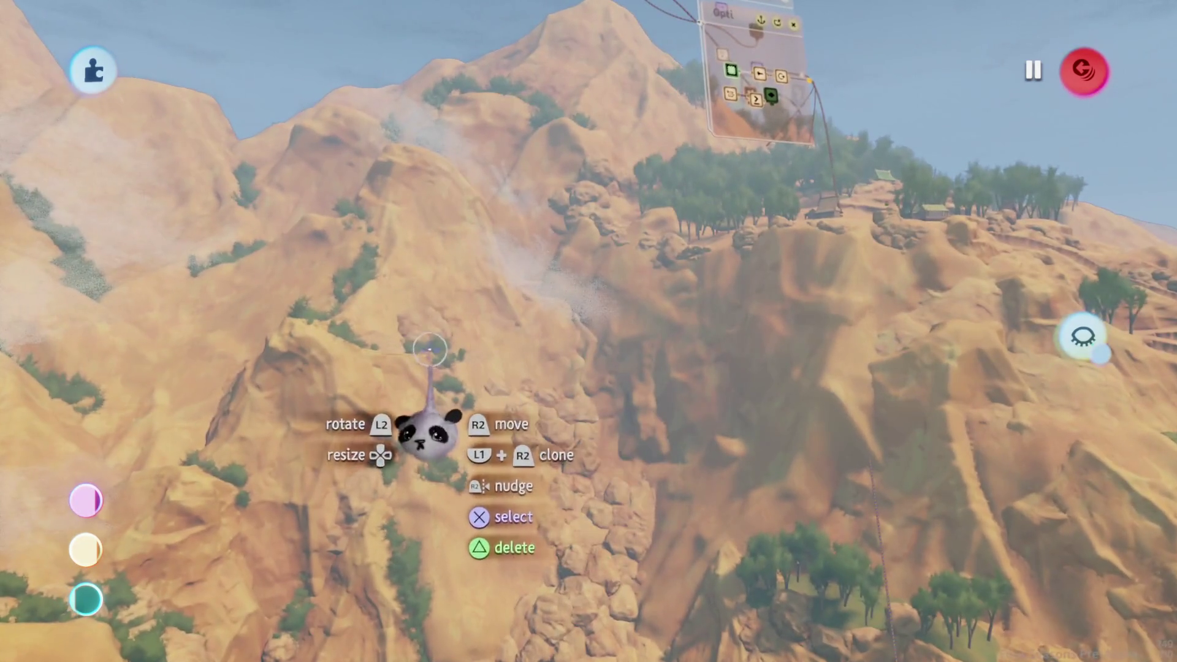
Grab the tree cluster near the rocks along the canyon, then resume playtesting
{"action": "mouse_move", "coordinate": [429, 349]}
{"action": "left_mouse_down"}
{"action": "mouse_move", "coordinate": [512, 386]}
{"action": "mouse_move", "coordinate": [533, 350]}
{"action": "mouse_move", "coordinate": [684, 355]}
{"action": "left_mouse_up"}
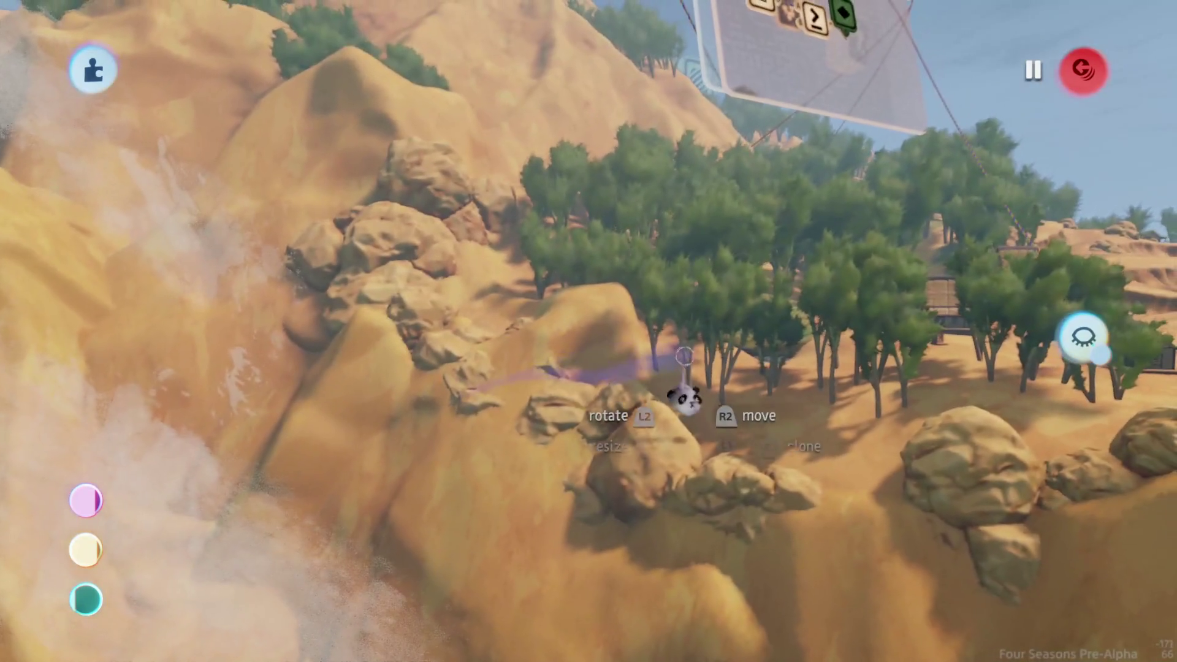
{"action": "key", "text": "Escape"}
{"action": "mouse_move", "coordinate": [709, 315]}
{"action": "left_mouse_down"}
{"action": "mouse_move", "coordinate": [510, 280]}
{"action": "mouse_move", "coordinate": [529, 299]}
{"action": "mouse_move", "coordinate": [518, 282]}
{"action": "mouse_move", "coordinate": [545, 494]}
{"action": "mouse_move", "coordinate": [599, 526]}
{"action": "left_mouse_up"}
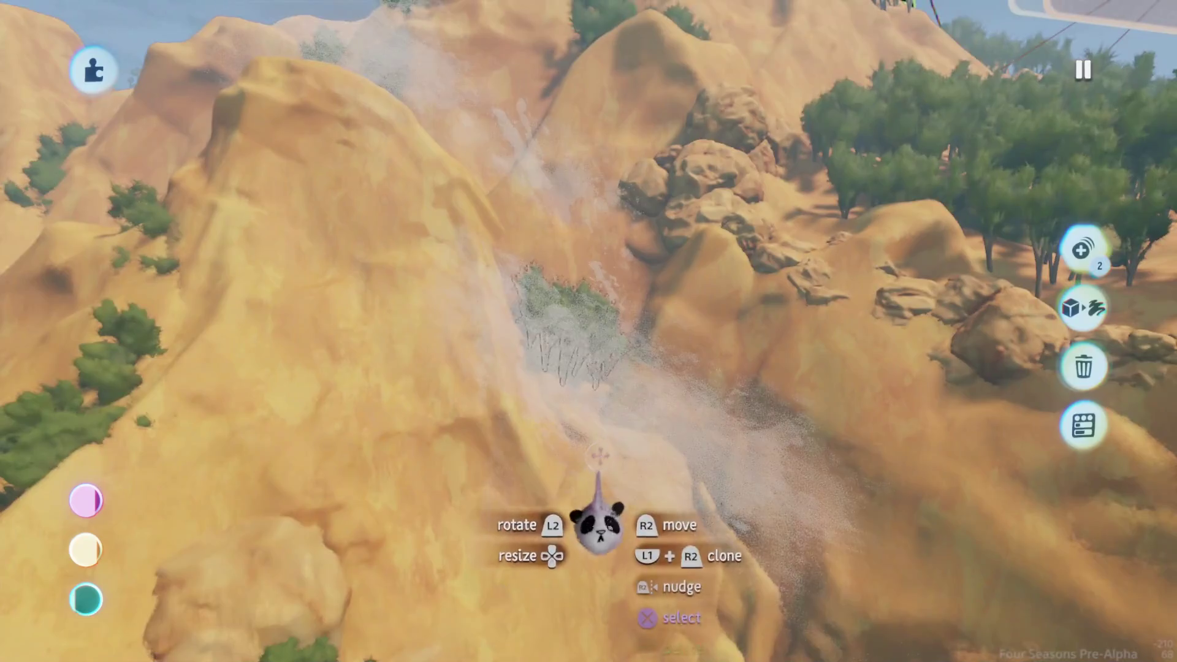
{"action": "key", "text": "Escape"}
{"action": "key", "text": "Escape"}
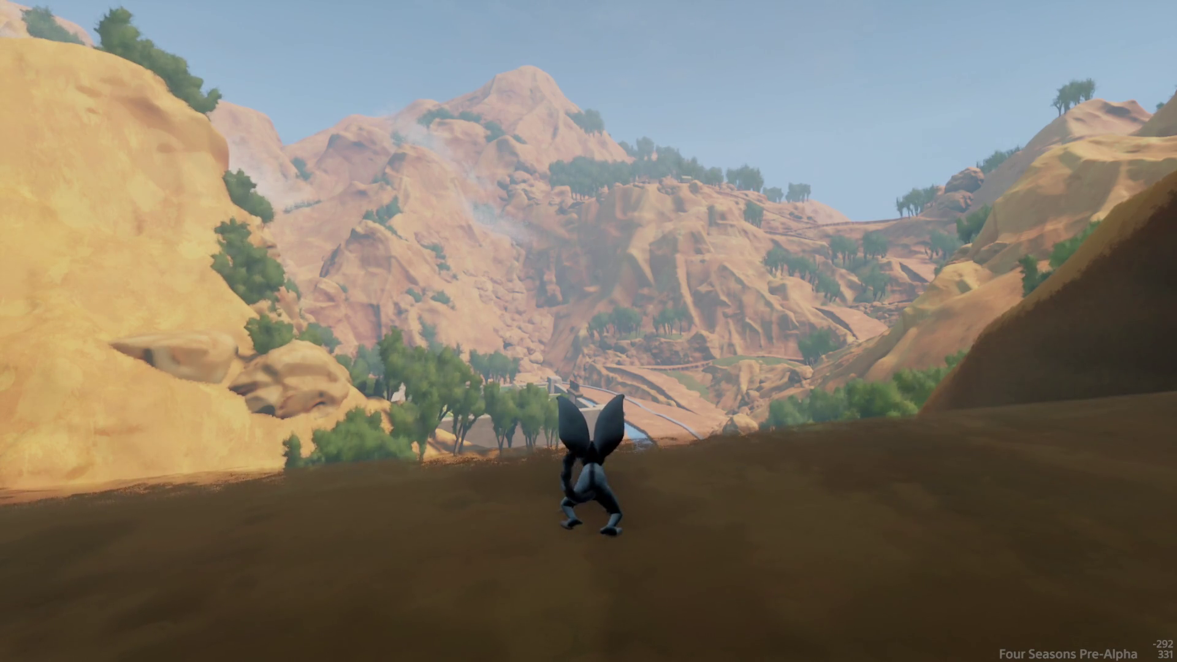
Run the winged creature left, turn toward the cliff, and climb through the rocky nook onto the sunlit slope
{"action": "key", "text": "a"}
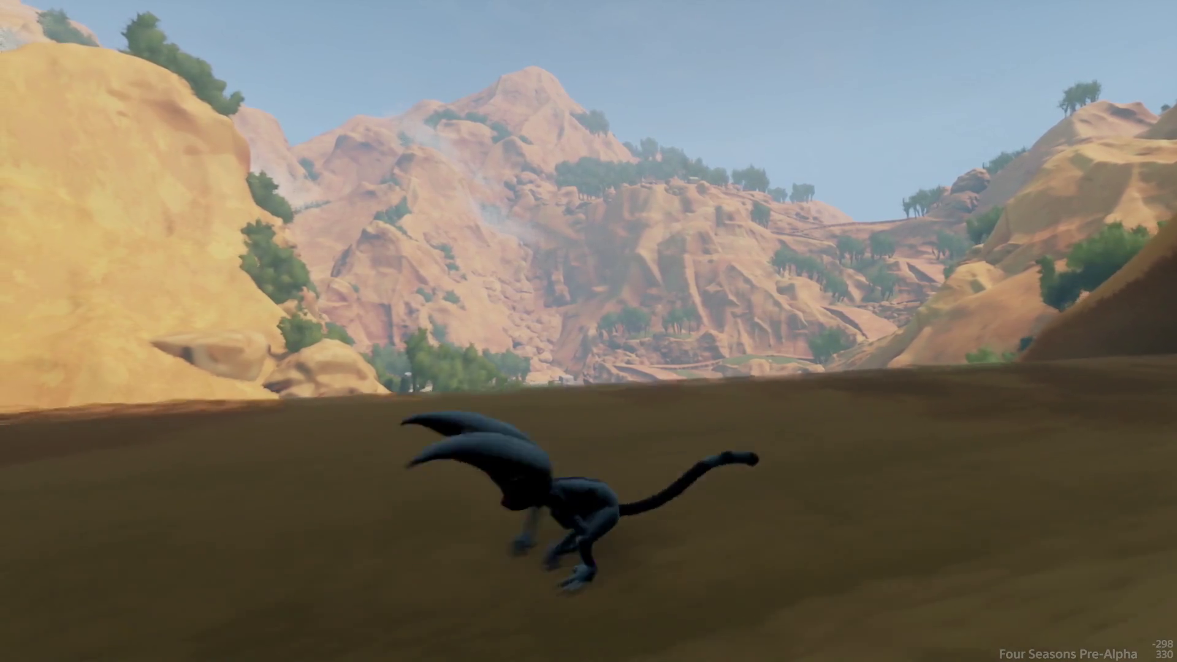
{"action": "key", "text": "d"}
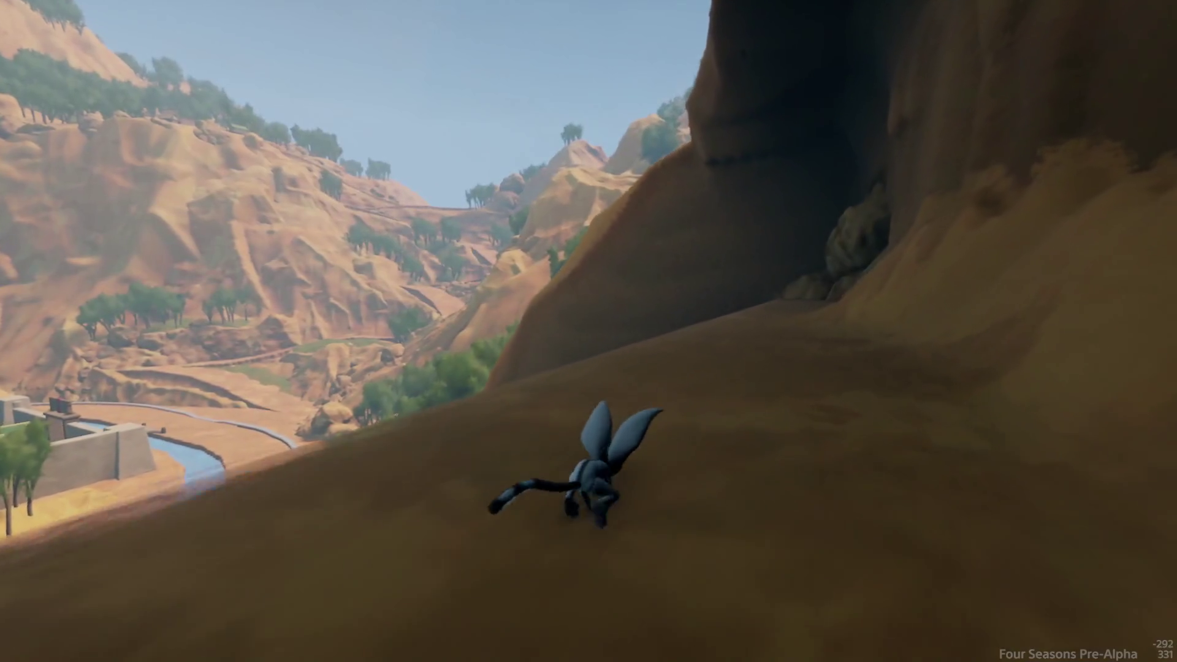
{"action": "key", "text": "w"}
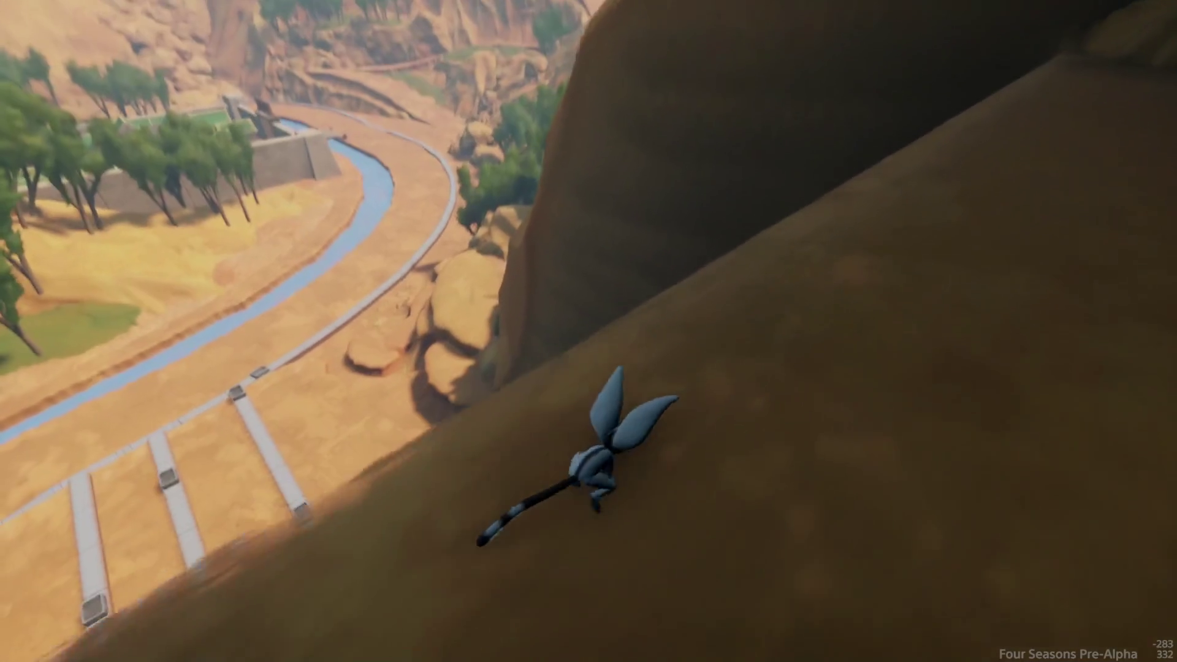
{"action": "key", "text": "w"}
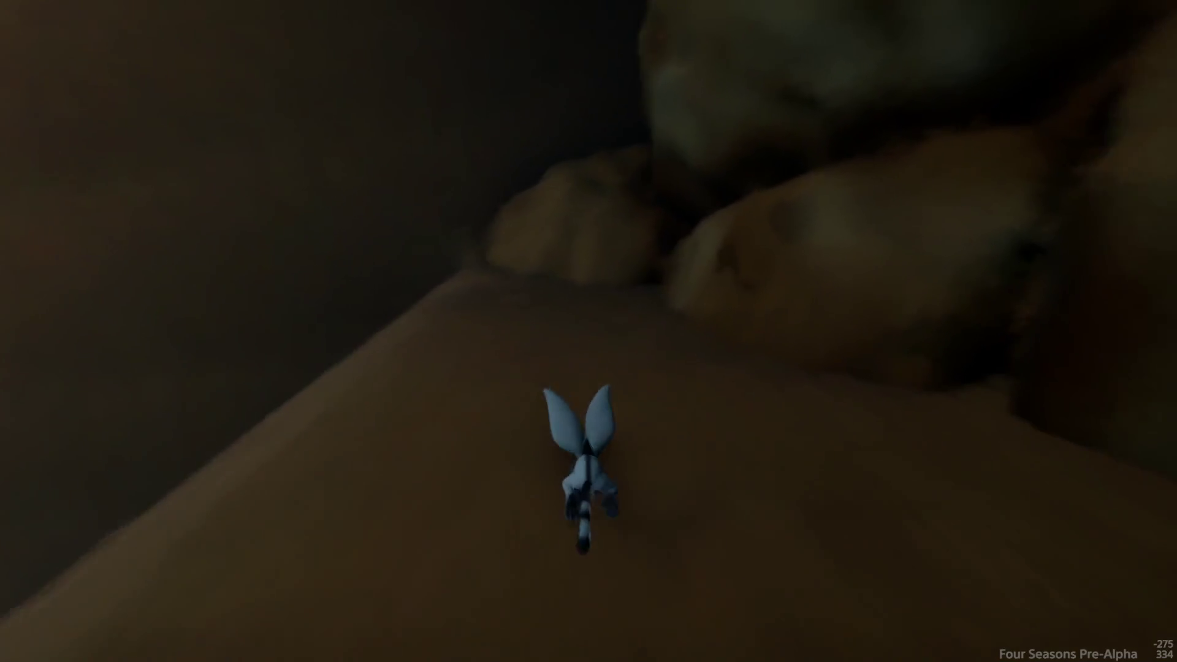
{"action": "key", "text": "w"}
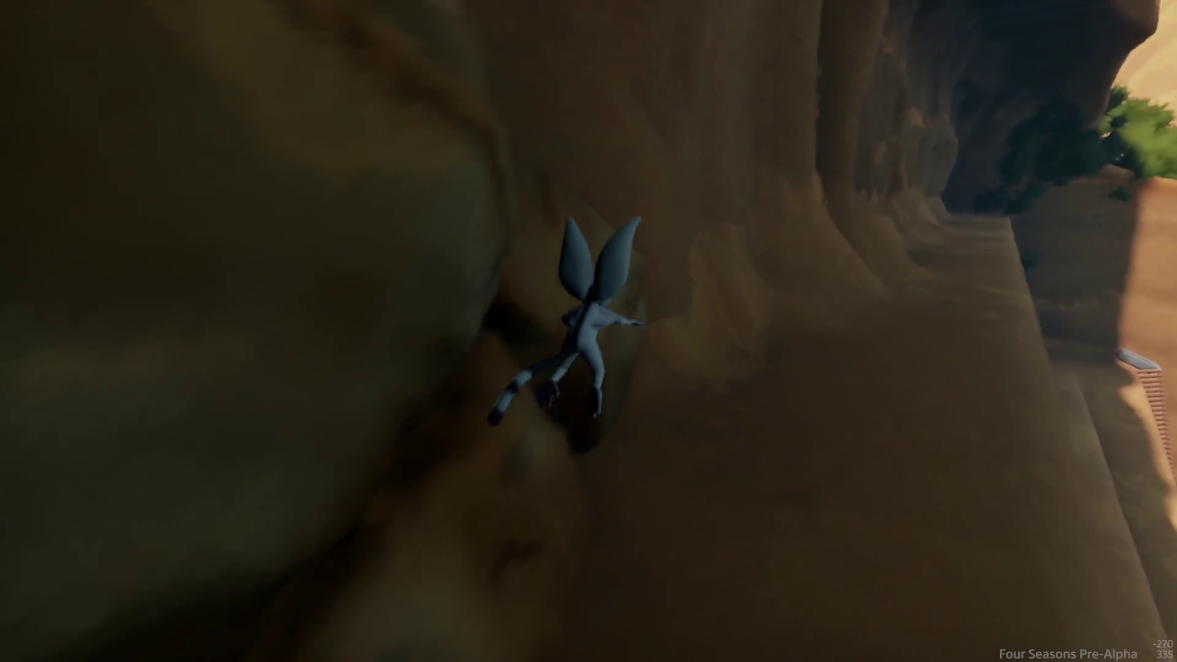
{"action": "key", "text": "w"}
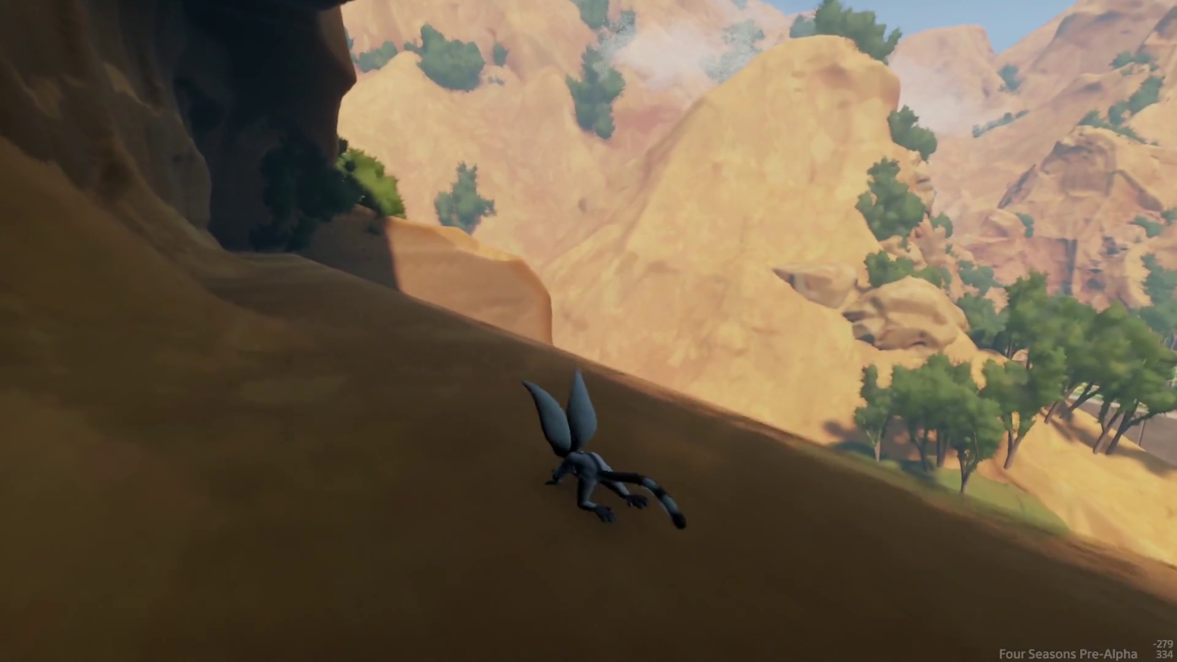
{"action": "key", "text": "w"}
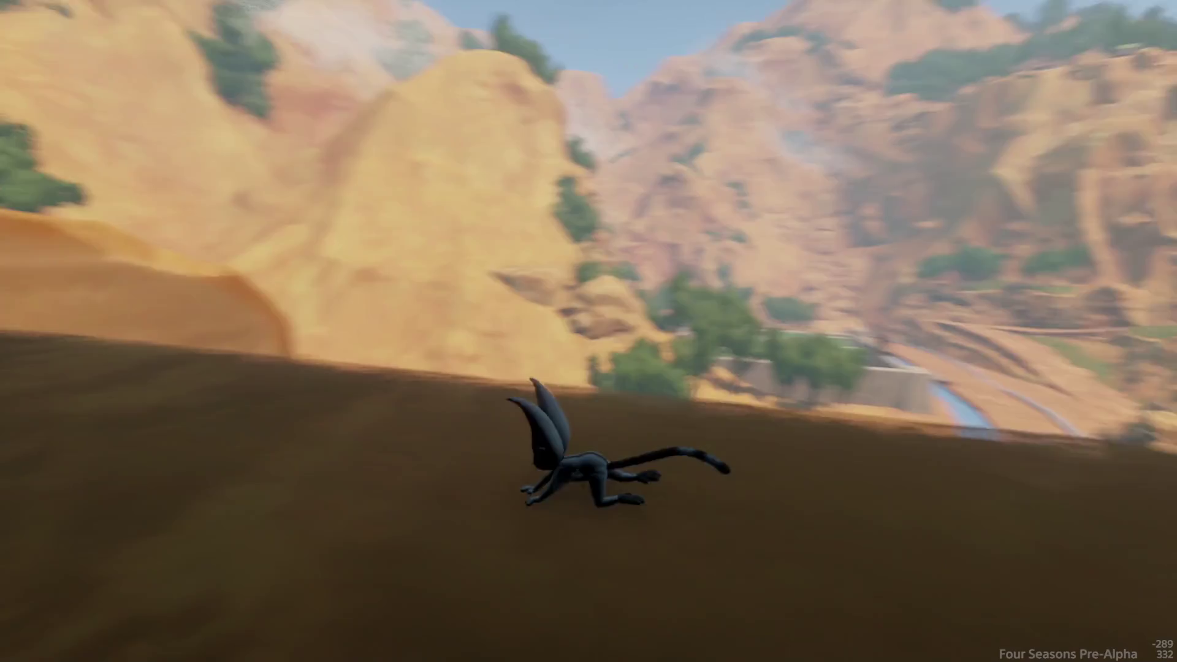
{"action": "key", "text": "w"}
{"action": "key", "text": "Escape"}
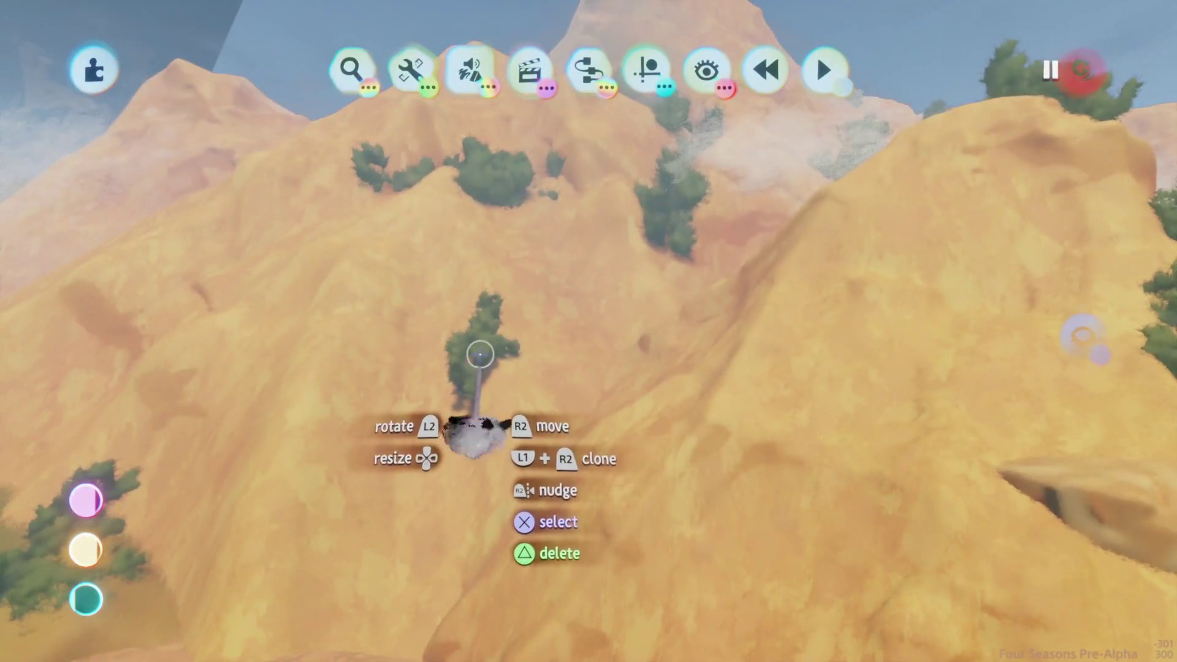
Exit sculpt mode, play-test the cliff slope, and bring up the Haru's Village pause menu
{"action": "left_click", "coordinate": [480, 355]}
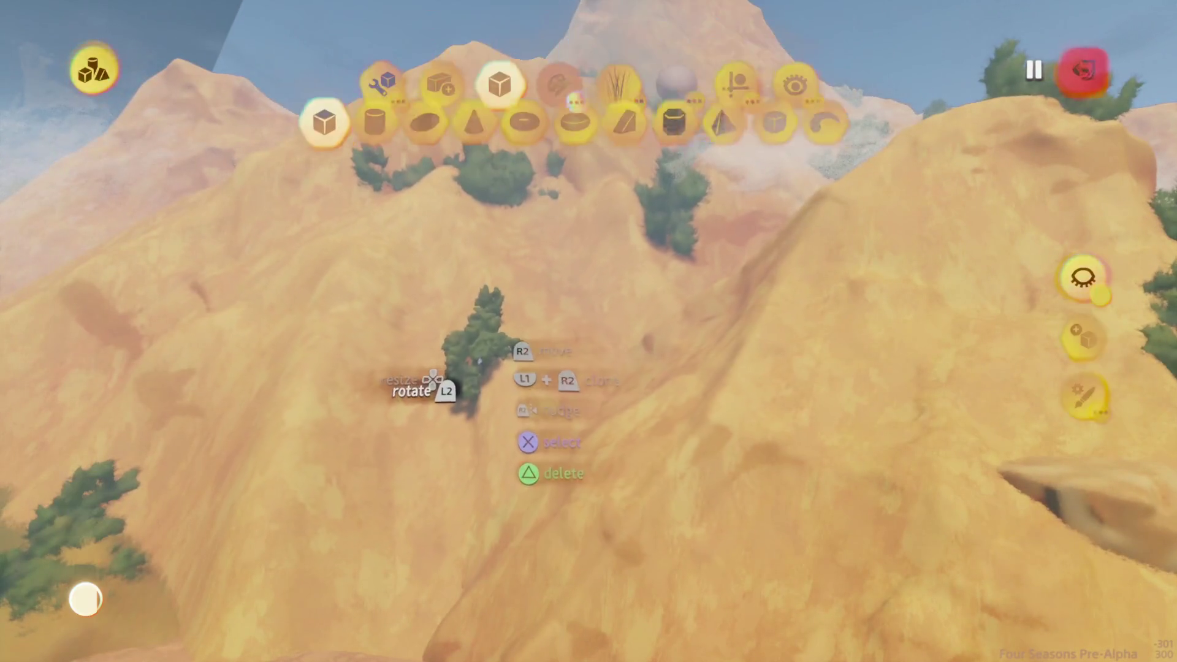
{"action": "key", "text": "Escape"}
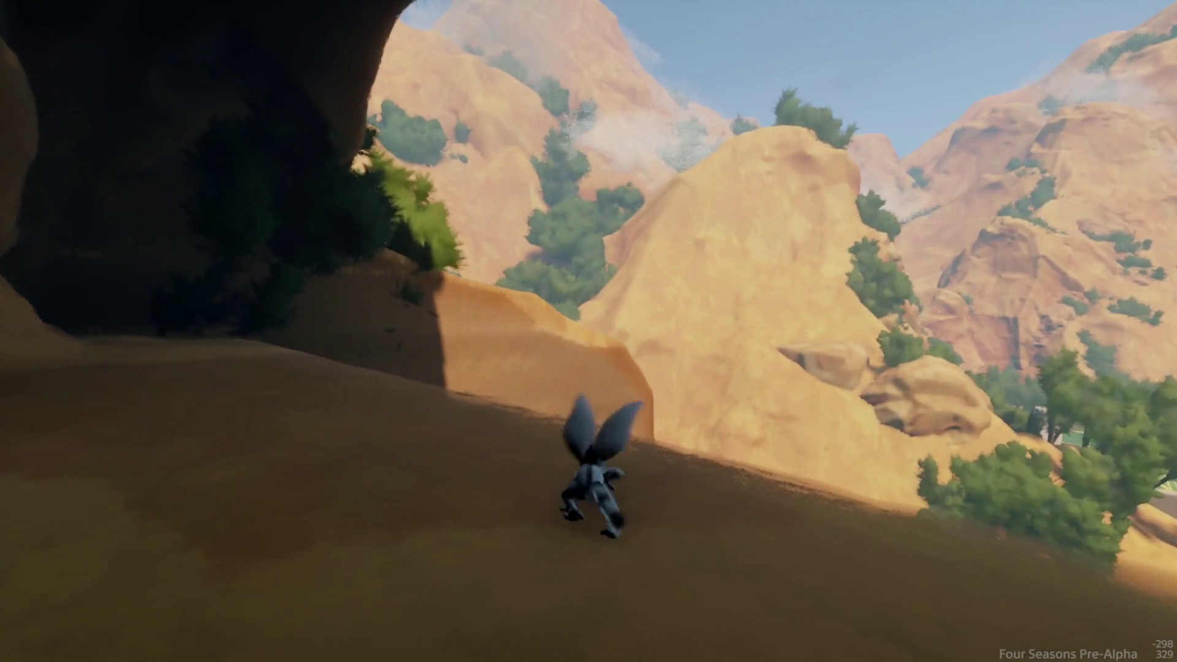
{"action": "key", "text": "Escape"}
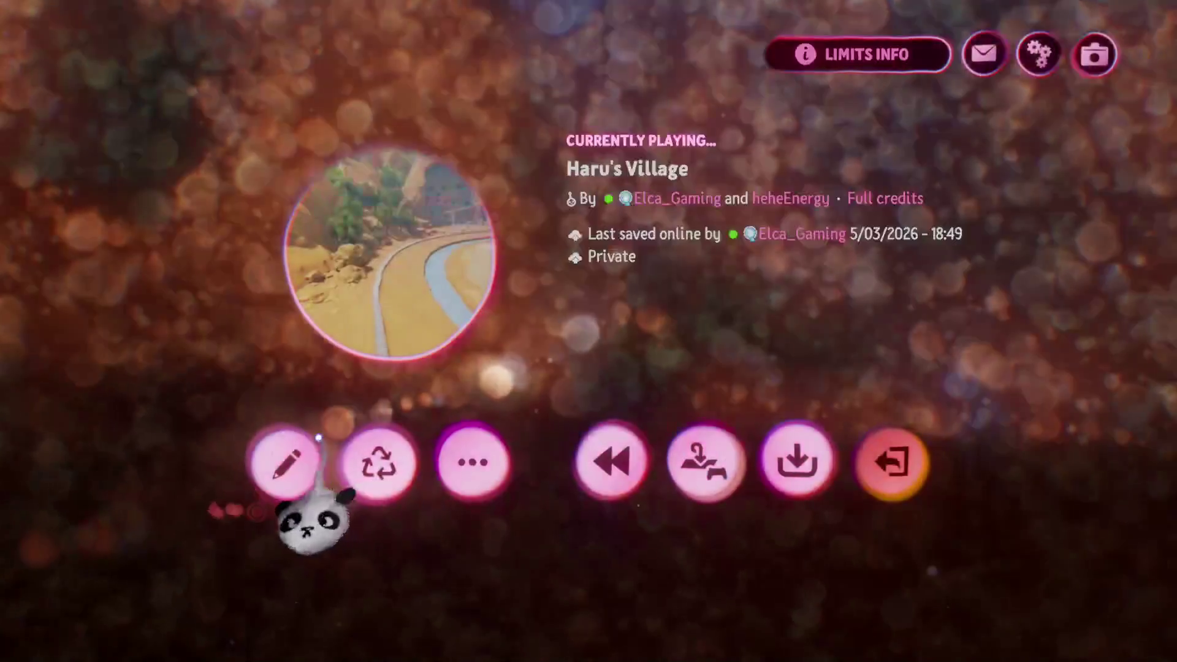
Carry the grass slab up the hill and lay it flat on the hillside
{"action": "left_click", "coordinate": [287, 463]}
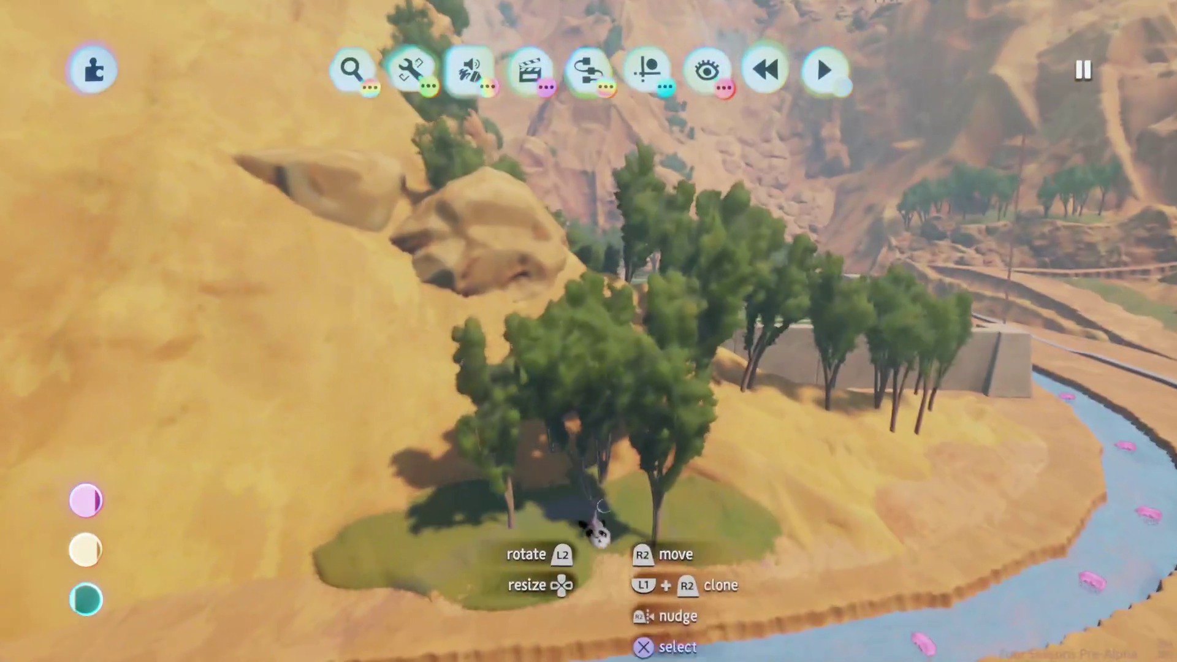
{"action": "key", "text": "Escape"}
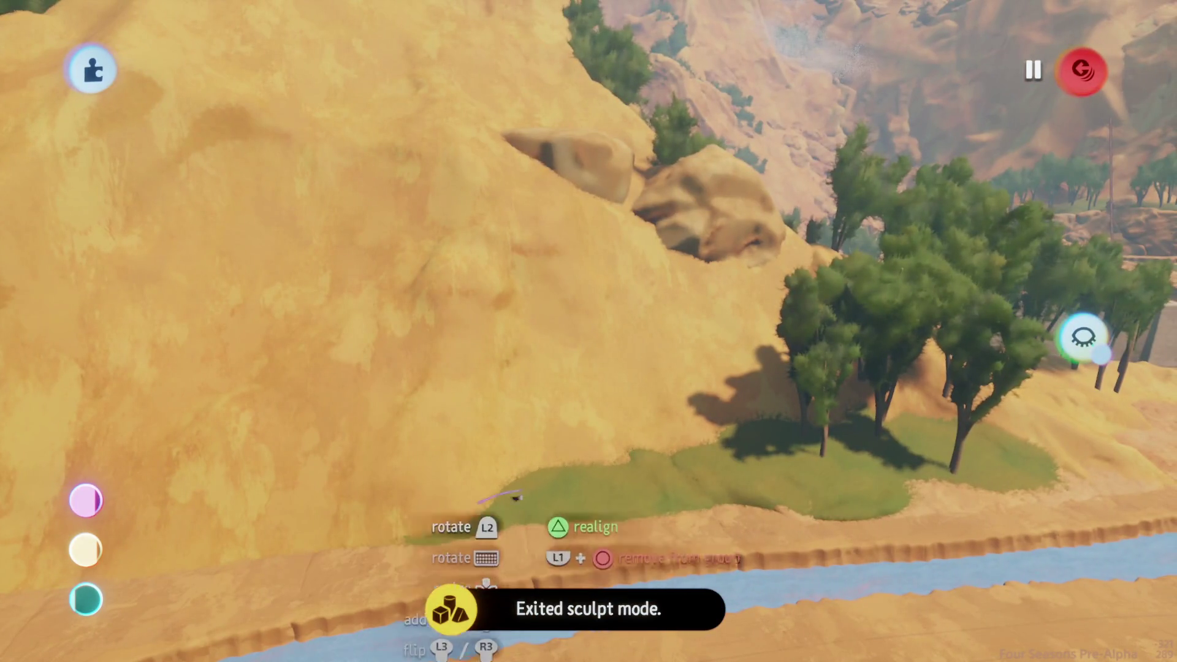
{"action": "mouse_move", "coordinate": [517, 498]}
{"action": "left_mouse_down"}
{"action": "mouse_move", "coordinate": [565, 341]}
{"action": "mouse_move", "coordinate": [579, 348]}
{"action": "left_mouse_up"}
{"action": "mouse_move", "coordinate": [557, 399]}
{"action": "left_mouse_down"}
{"action": "mouse_move", "coordinate": [530, 349]}
{"action": "mouse_move", "coordinate": [496, 349]}
{"action": "mouse_move", "coordinate": [502, 358]}
{"action": "mouse_move", "coordinate": [486, 329]}
{"action": "mouse_move", "coordinate": [412, 420]}
{"action": "mouse_move", "coordinate": [571, 320]}
{"action": "left_mouse_up"}
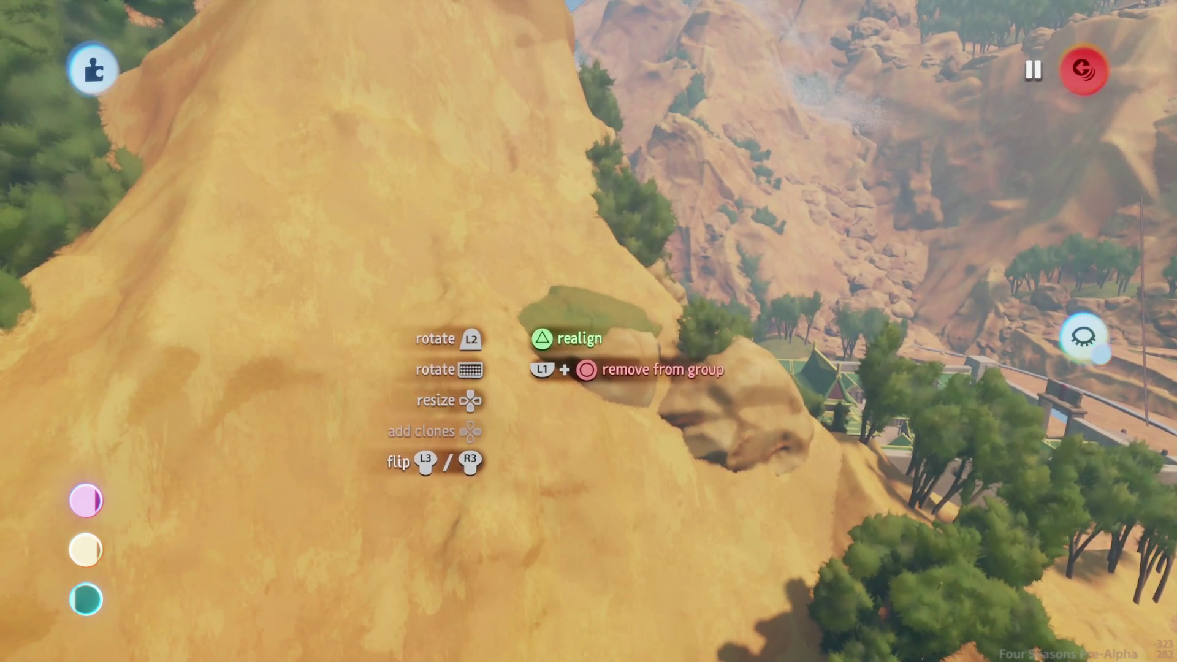
{"action": "mouse_move", "coordinate": [408, 388]}
{"action": "left_mouse_down"}
{"action": "mouse_move", "coordinate": [411, 313]}
{"action": "mouse_move", "coordinate": [499, 353]}
{"action": "mouse_move", "coordinate": [472, 376]}
{"action": "mouse_move", "coordinate": [486, 380]}
{"action": "mouse_move", "coordinate": [484, 444]}
{"action": "mouse_move", "coordinate": [442, 440]}
{"action": "mouse_move", "coordinate": [447, 467]}
{"action": "left_mouse_up"}
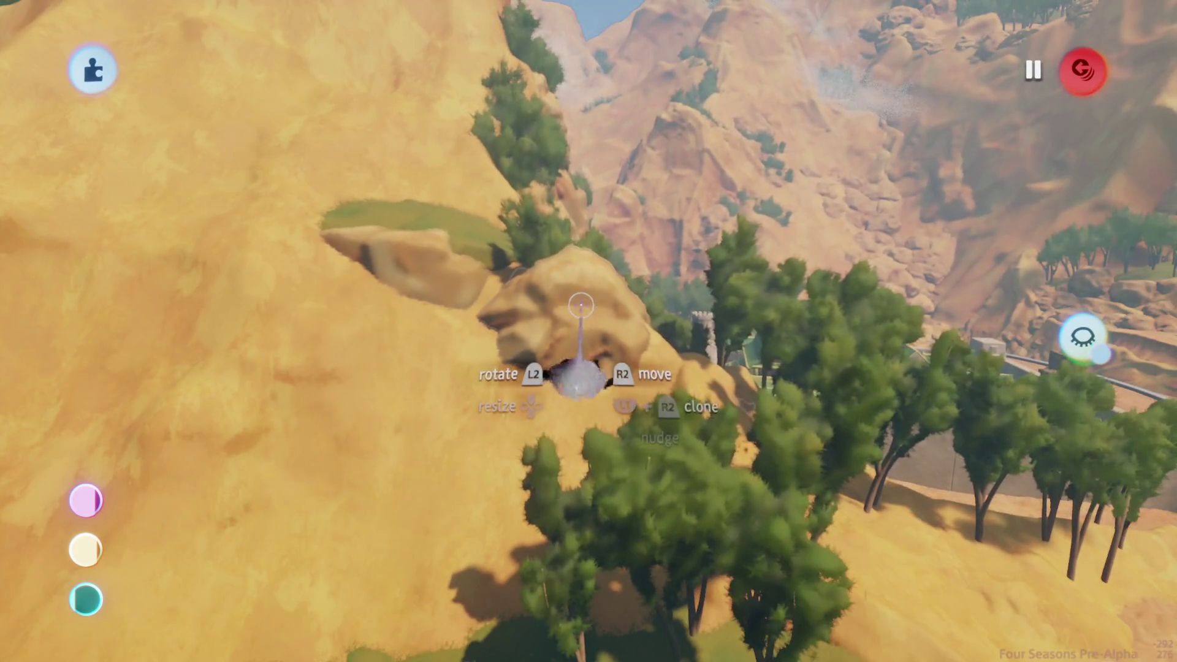
Drop the neighbouring boulder onto the slope and move the trees beside the hill
{"action": "key", "text": "Escape"}
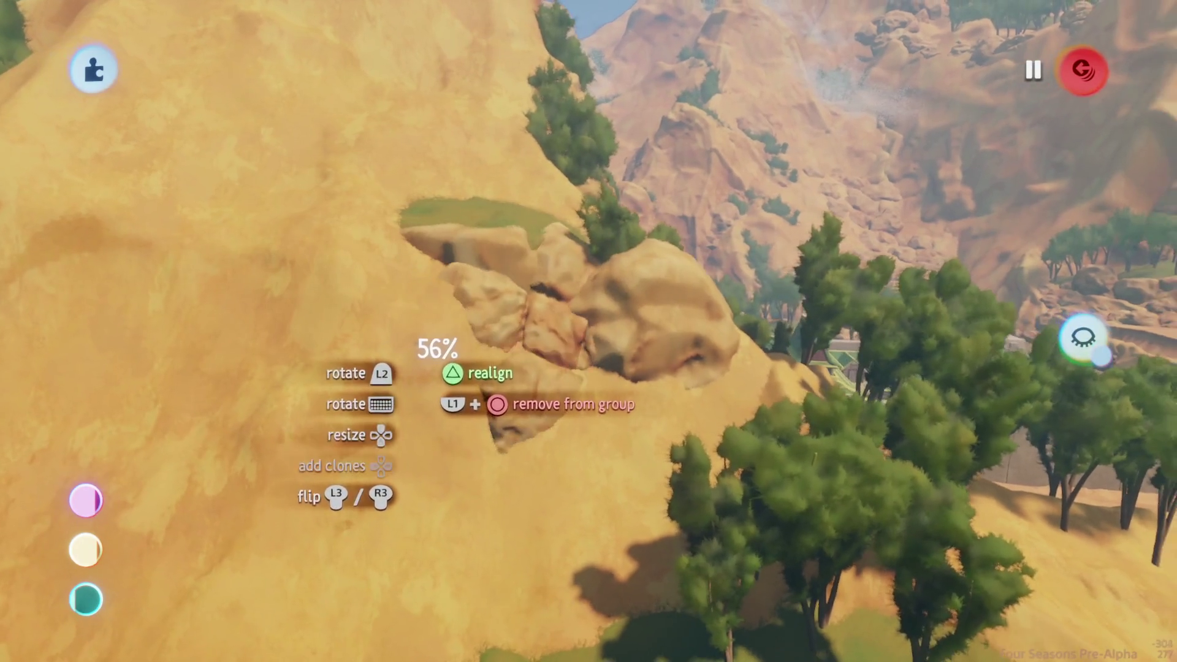
{"action": "left_click_drag", "start_coordinate": [414, 381], "coordinate": [423, 389]}
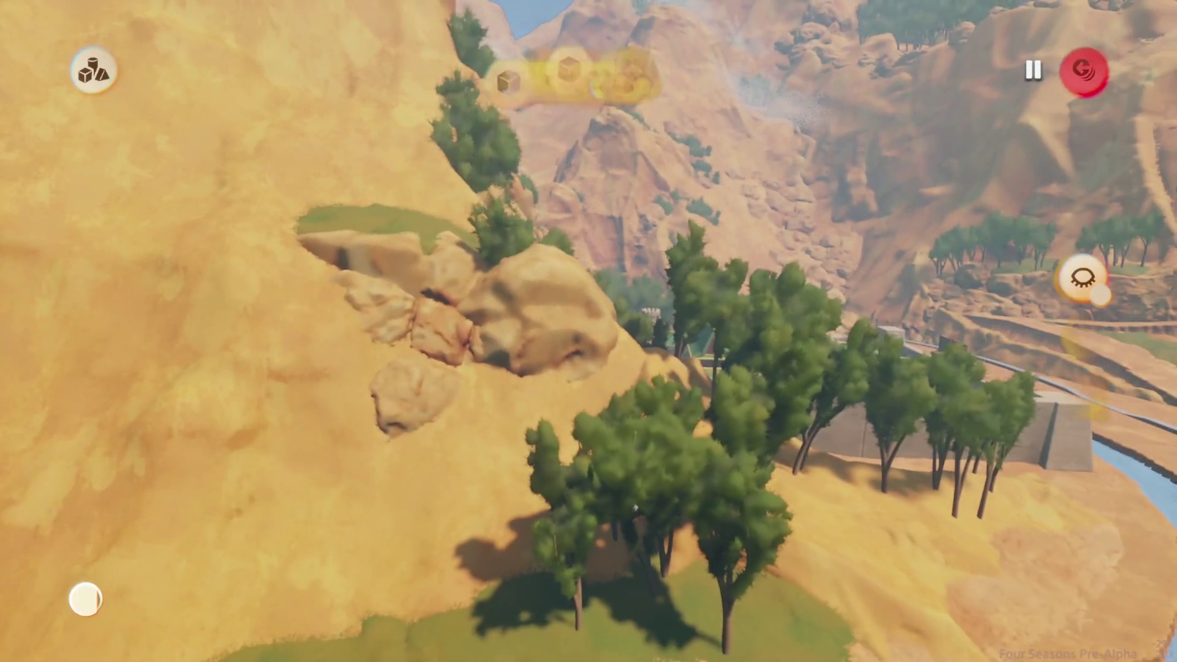
{"action": "key", "text": "Escape"}
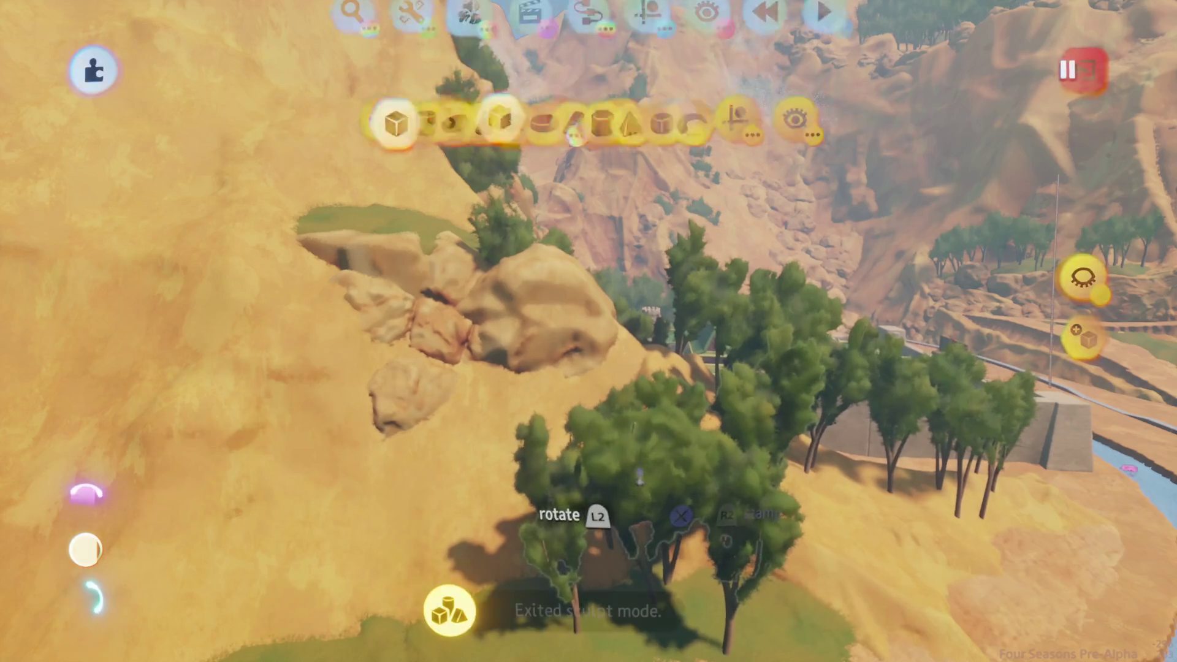
{"action": "mouse_move", "coordinate": [646, 570]}
{"action": "left_mouse_down"}
{"action": "mouse_move", "coordinate": [588, 540]}
{"action": "mouse_move", "coordinate": [515, 368]}
{"action": "mouse_move", "coordinate": [571, 494]}
{"action": "mouse_move", "coordinate": [468, 187]}
{"action": "mouse_move", "coordinate": [499, 150]}
{"action": "mouse_move", "coordinate": [513, 197]}
{"action": "mouse_move", "coordinate": [530, 210]}
{"action": "mouse_move", "coordinate": [509, 233]}
{"action": "mouse_move", "coordinate": [515, 395]}
{"action": "mouse_move", "coordinate": [517, 368]}
{"action": "left_mouse_up"}
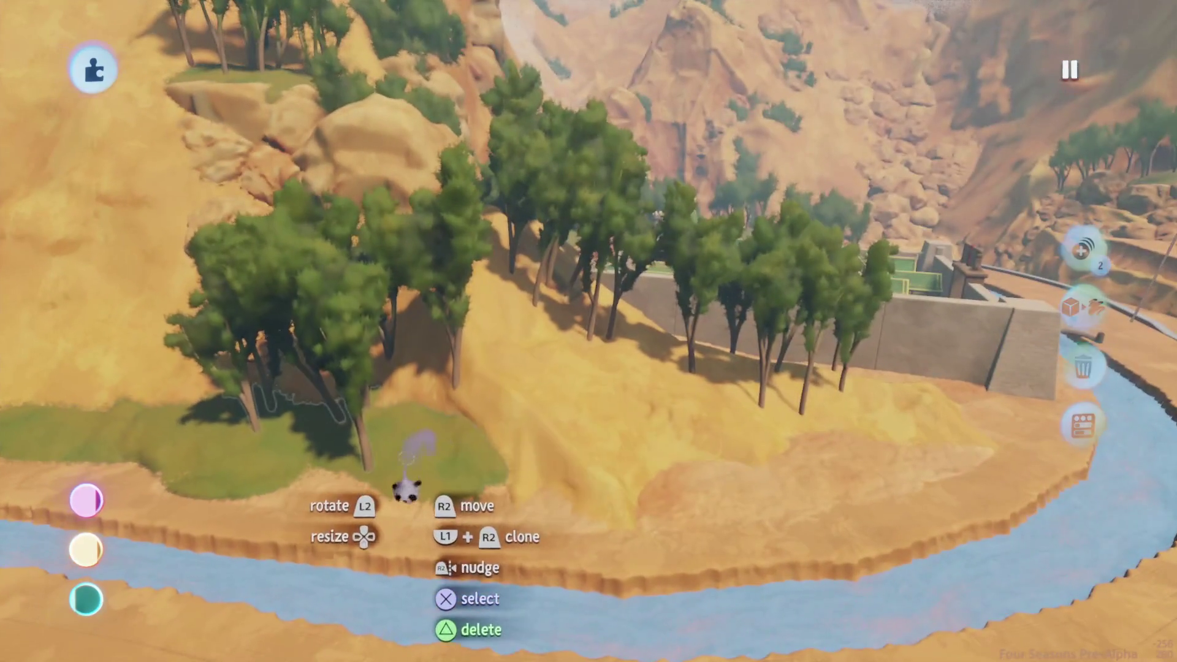
{"action": "key", "text": "Escape"}
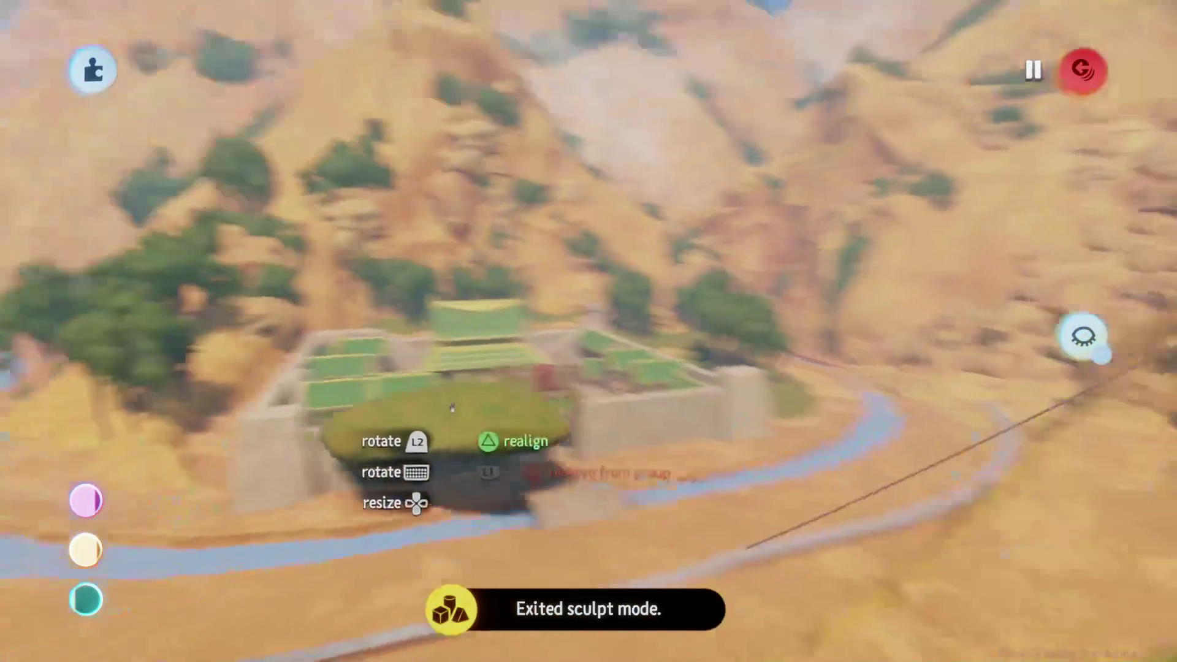
Enlarge the grass-and-trees clump by the river to 133% and move it onto the mound
{"action": "mouse_move", "coordinate": [452, 408]}
{"action": "left_mouse_down"}
{"action": "mouse_move", "coordinate": [464, 378]}
{"action": "mouse_move", "coordinate": [466, 406]}
{"action": "mouse_move", "coordinate": [444, 329]}
{"action": "mouse_move", "coordinate": [474, 374]}
{"action": "mouse_move", "coordinate": [407, 365]}
{"action": "mouse_move", "coordinate": [447, 312]}
{"action": "mouse_move", "coordinate": [454, 326]}
{"action": "mouse_move", "coordinate": [295, 252]}
{"action": "left_mouse_up"}
{"action": "key", "text": "Up"}
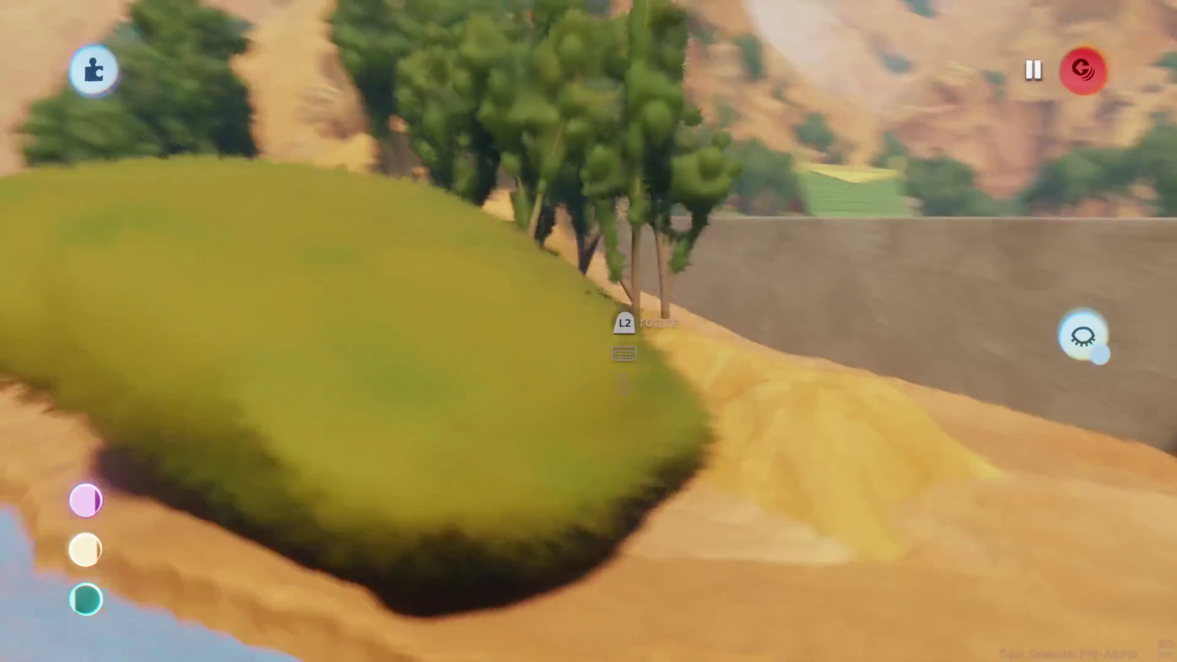
{"action": "mouse_move", "coordinate": [626, 320]}
{"action": "left_mouse_down"}
{"action": "mouse_move", "coordinate": [593, 293]}
{"action": "mouse_move", "coordinate": [466, 319]}
{"action": "left_mouse_up"}
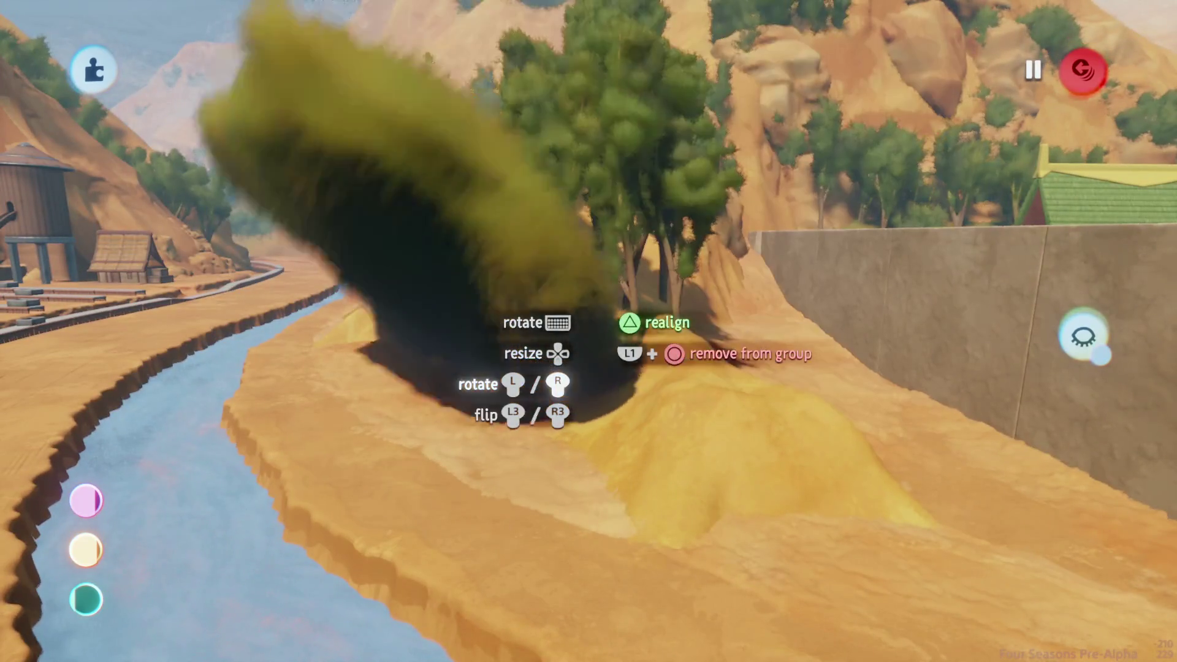
{"action": "mouse_move", "coordinate": [593, 293]}
{"action": "left_mouse_down"}
{"action": "mouse_move", "coordinate": [564, 314]}
{"action": "mouse_move", "coordinate": [571, 287]}
{"action": "mouse_move", "coordinate": [589, 305]}
{"action": "left_mouse_up"}
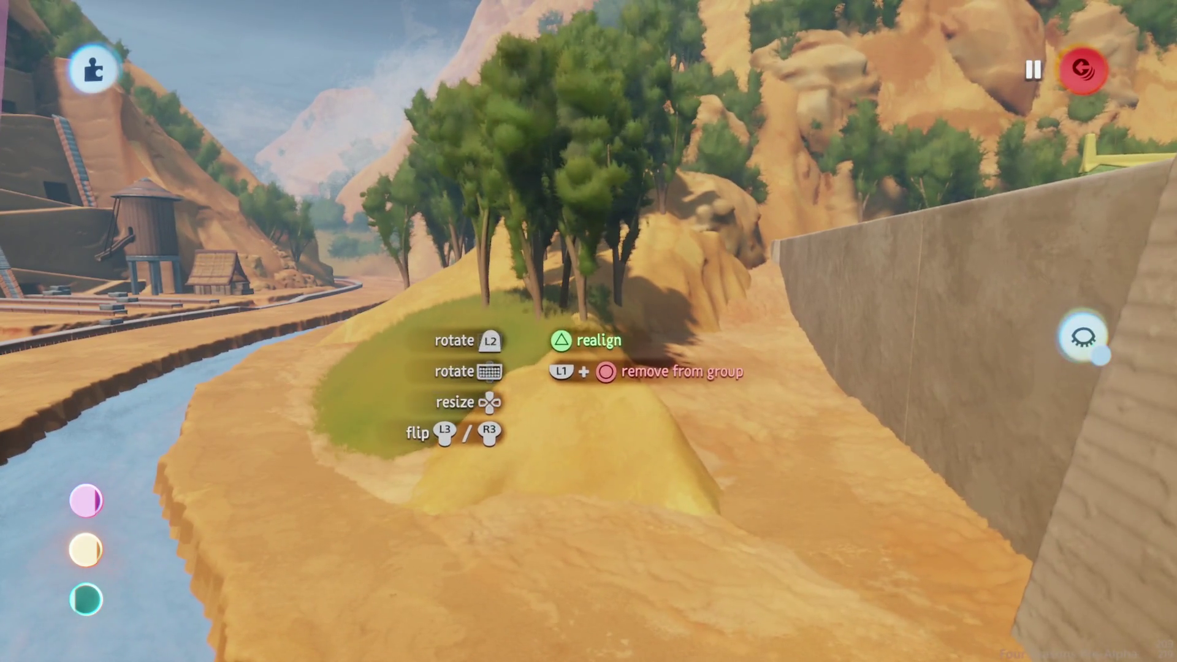
{"action": "mouse_move", "coordinate": [450, 352]}
{"action": "left_mouse_down"}
{"action": "mouse_move", "coordinate": [545, 334]}
{"action": "mouse_move", "coordinate": [559, 312]}
{"action": "mouse_move", "coordinate": [634, 278]}
{"action": "left_mouse_up"}
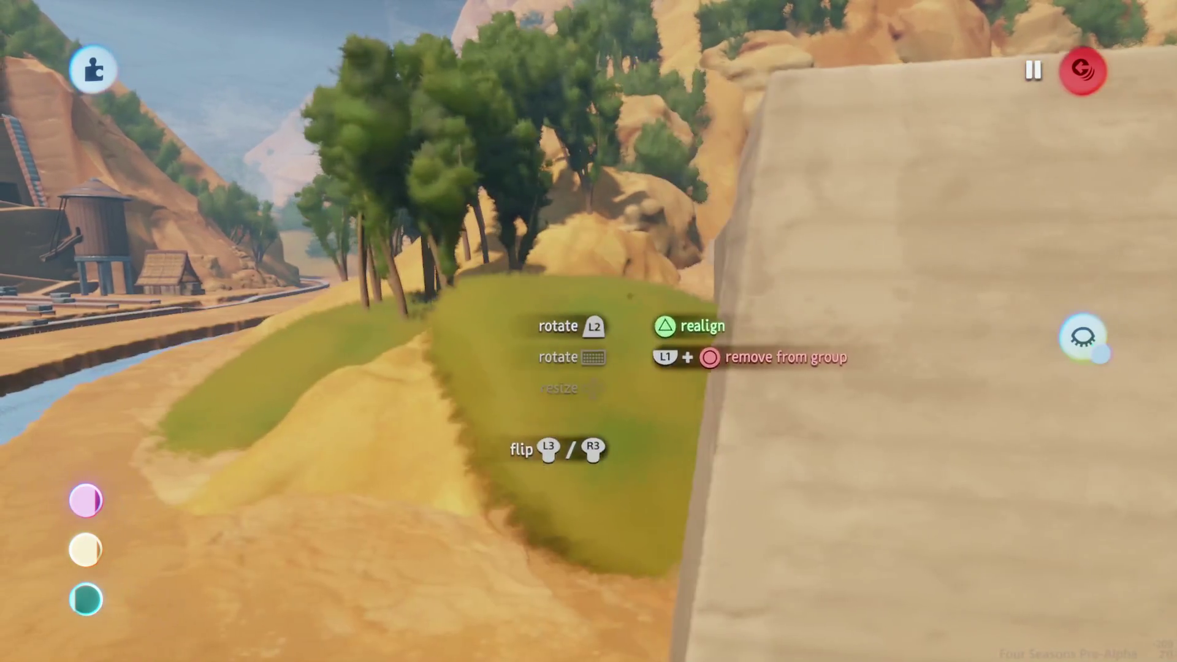
Fit the grass clump onto the mound, shrink it to 85%, and select the tree group
{"action": "left_click_drag", "start_coordinate": [568, 402], "coordinate": [581, 329]}
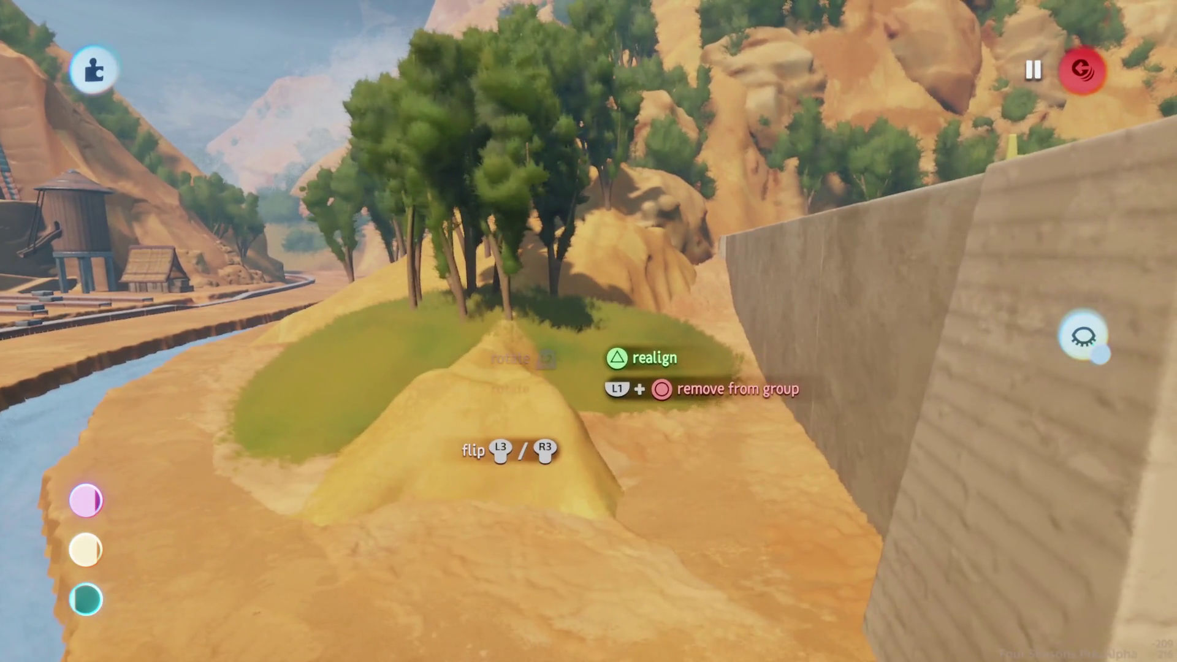
{"action": "mouse_move", "coordinate": [561, 380]}
{"action": "left_mouse_down"}
{"action": "mouse_move", "coordinate": [551, 307]}
{"action": "mouse_move", "coordinate": [560, 390]}
{"action": "mouse_move", "coordinate": [571, 392]}
{"action": "mouse_move", "coordinate": [536, 345]}
{"action": "mouse_move", "coordinate": [536, 373]}
{"action": "mouse_move", "coordinate": [552, 374]}
{"action": "mouse_move", "coordinate": [542, 392]}
{"action": "left_mouse_up"}
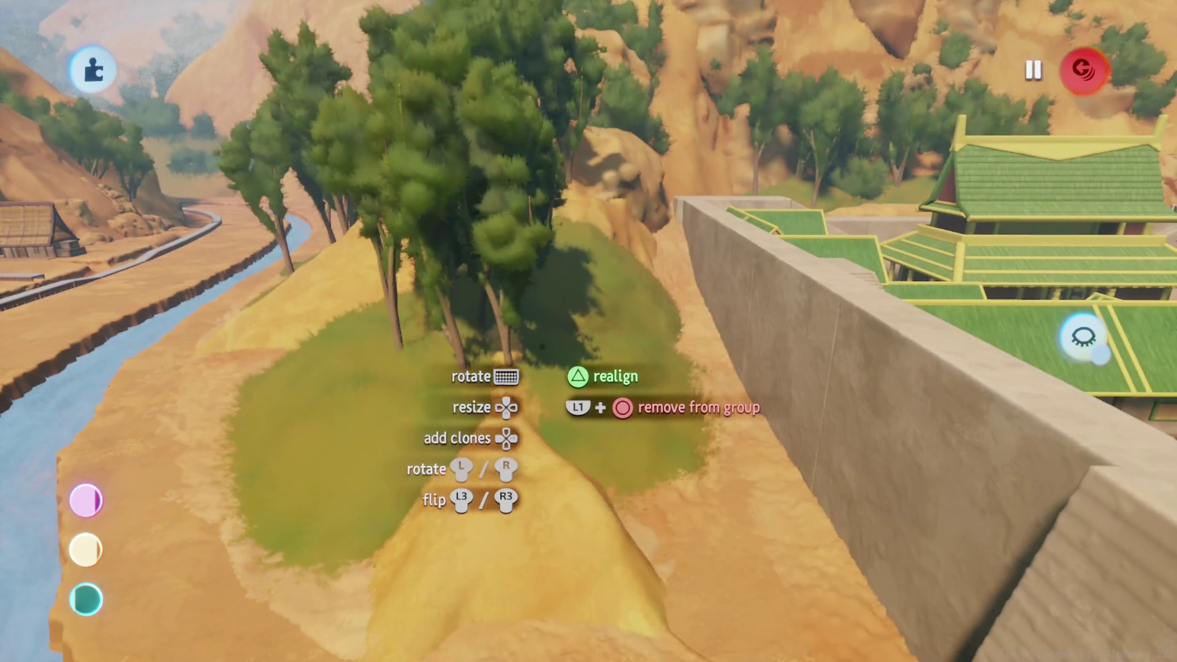
{"action": "left_click_drag", "start_coordinate": [542, 348], "coordinate": [504, 339]}
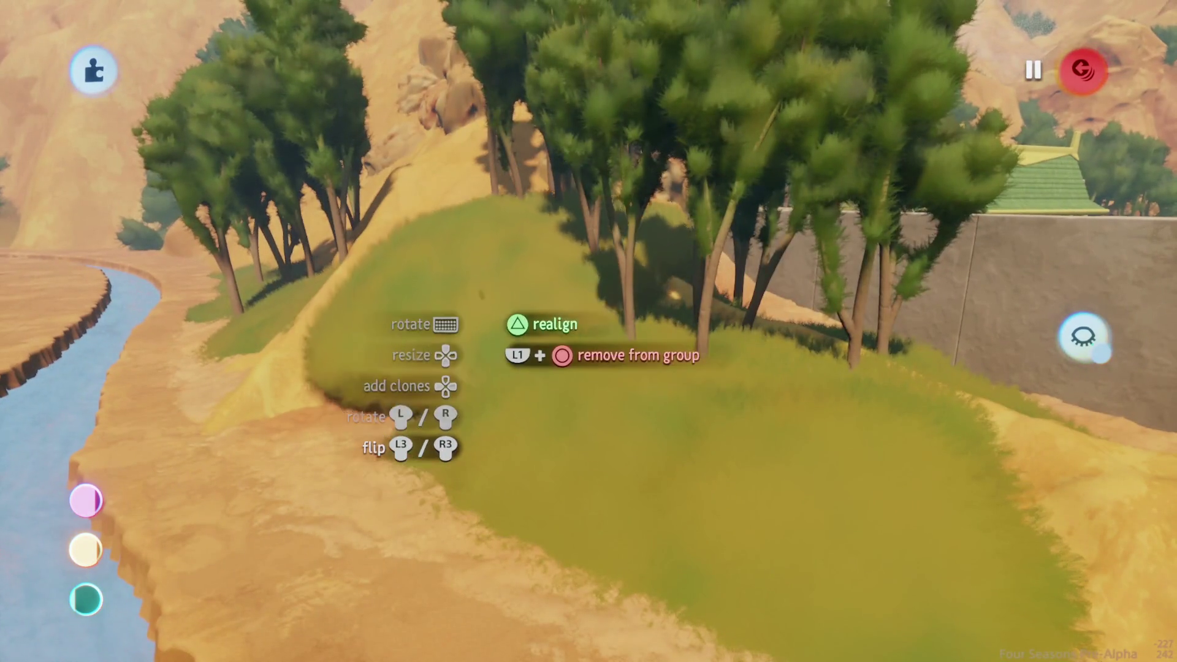
{"action": "mouse_move", "coordinate": [508, 285]}
{"action": "left_mouse_down"}
{"action": "mouse_move", "coordinate": [500, 392]}
{"action": "mouse_move", "coordinate": [472, 402]}
{"action": "mouse_move", "coordinate": [520, 331]}
{"action": "mouse_move", "coordinate": [454, 368]}
{"action": "mouse_move", "coordinate": [499, 232]}
{"action": "mouse_move", "coordinate": [512, 276]}
{"action": "mouse_move", "coordinate": [522, 235]}
{"action": "mouse_move", "coordinate": [522, 317]}
{"action": "mouse_move", "coordinate": [513, 300]}
{"action": "left_mouse_up"}
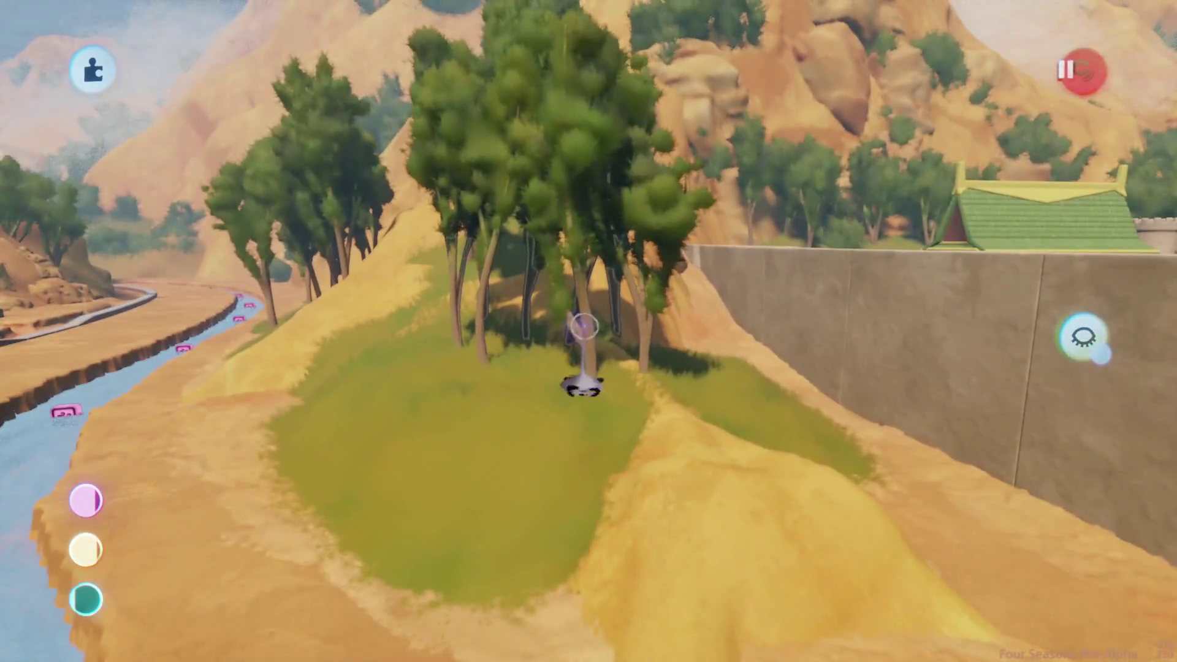
{"action": "key", "text": "Escape"}
{"action": "left_click", "coordinate": [573, 148]}
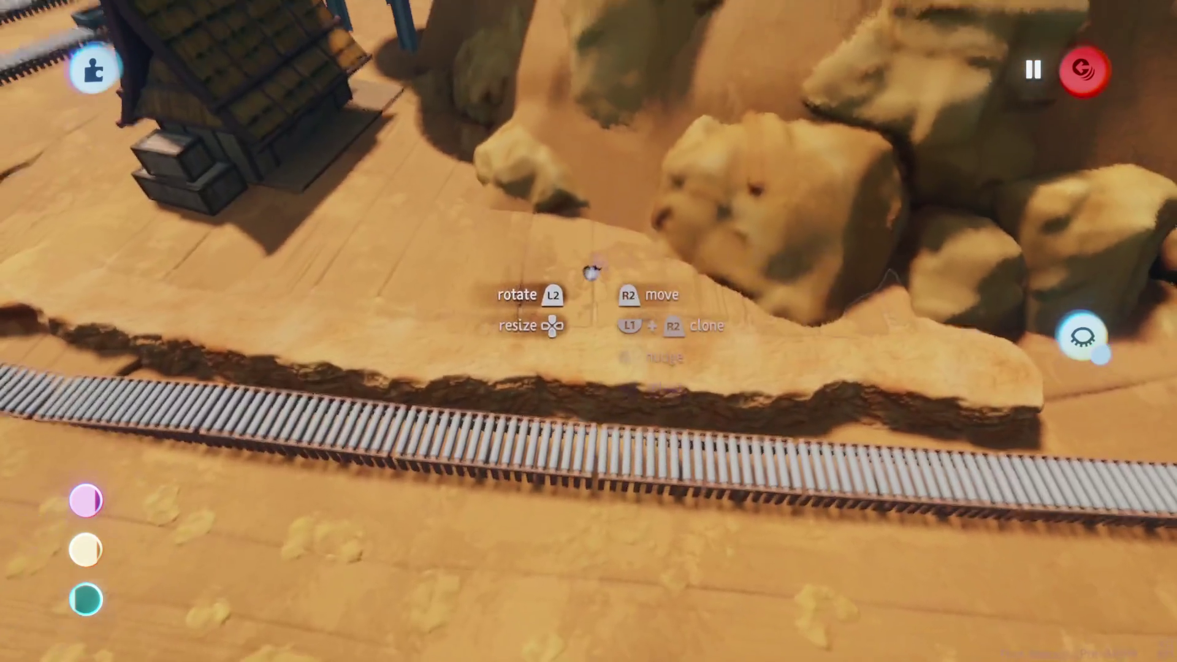
Leave sculpting and move the held rock under the big boulder near the water tower
{"action": "key", "text": "Escape"}
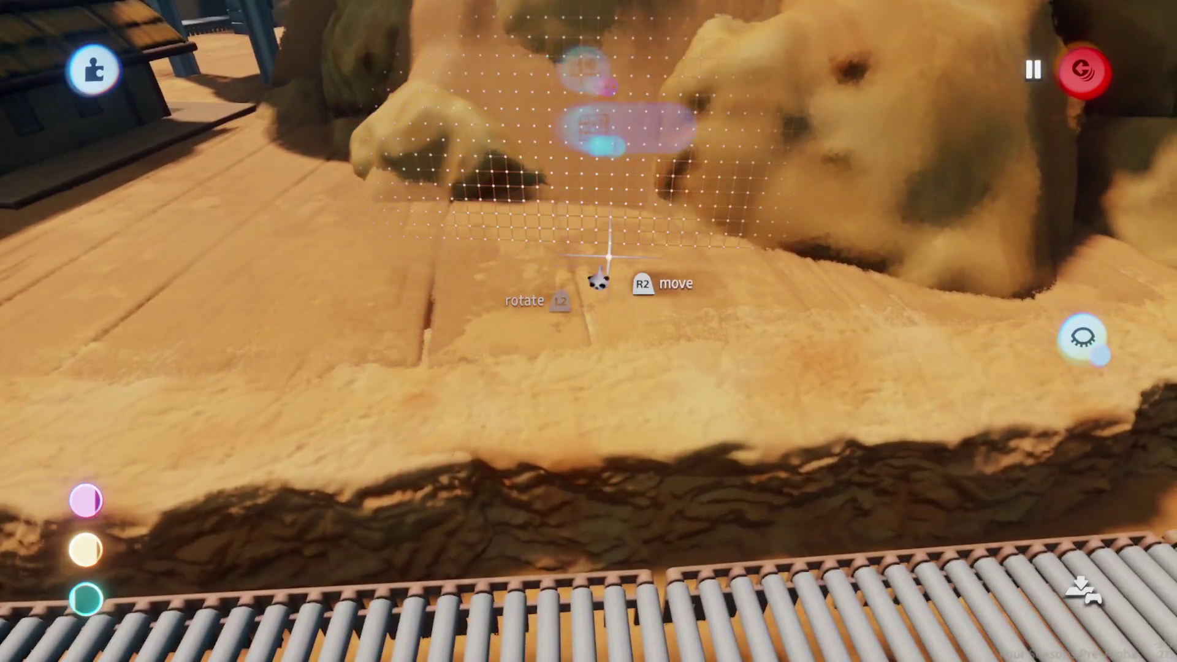
{"action": "left_click_drag", "start_coordinate": [609, 254], "coordinate": [589, 271]}
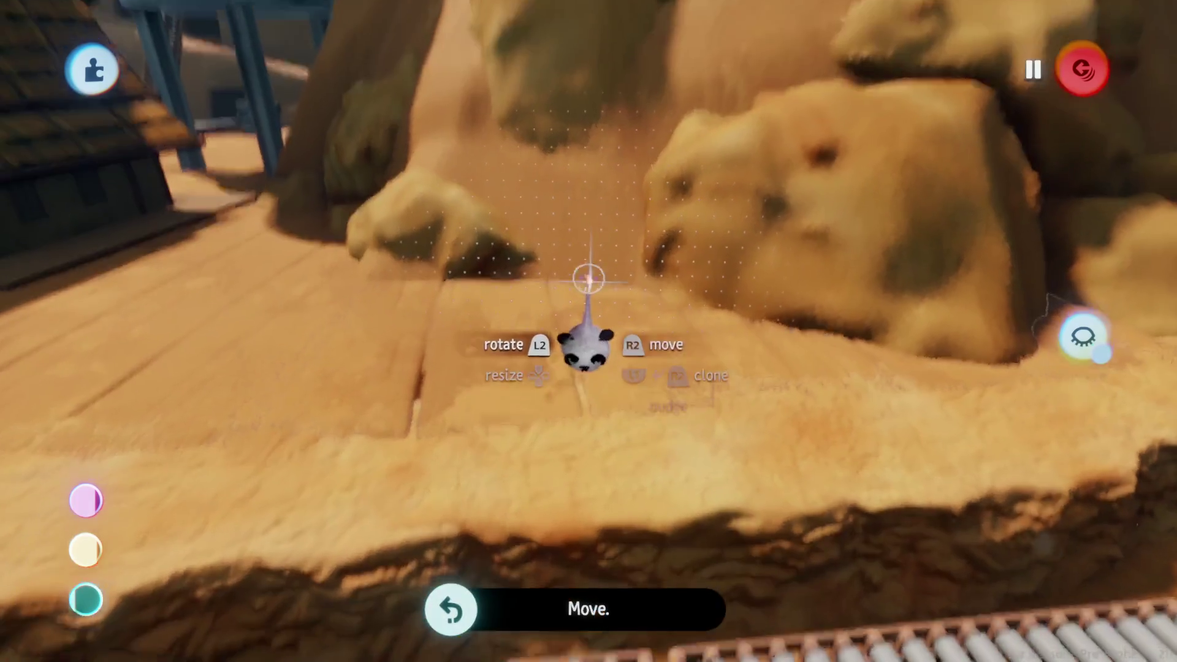
{"action": "mouse_move", "coordinate": [584, 339]}
{"action": "left_mouse_down"}
{"action": "mouse_move", "coordinate": [586, 245]}
{"action": "mouse_move", "coordinate": [581, 369]}
{"action": "left_mouse_up"}
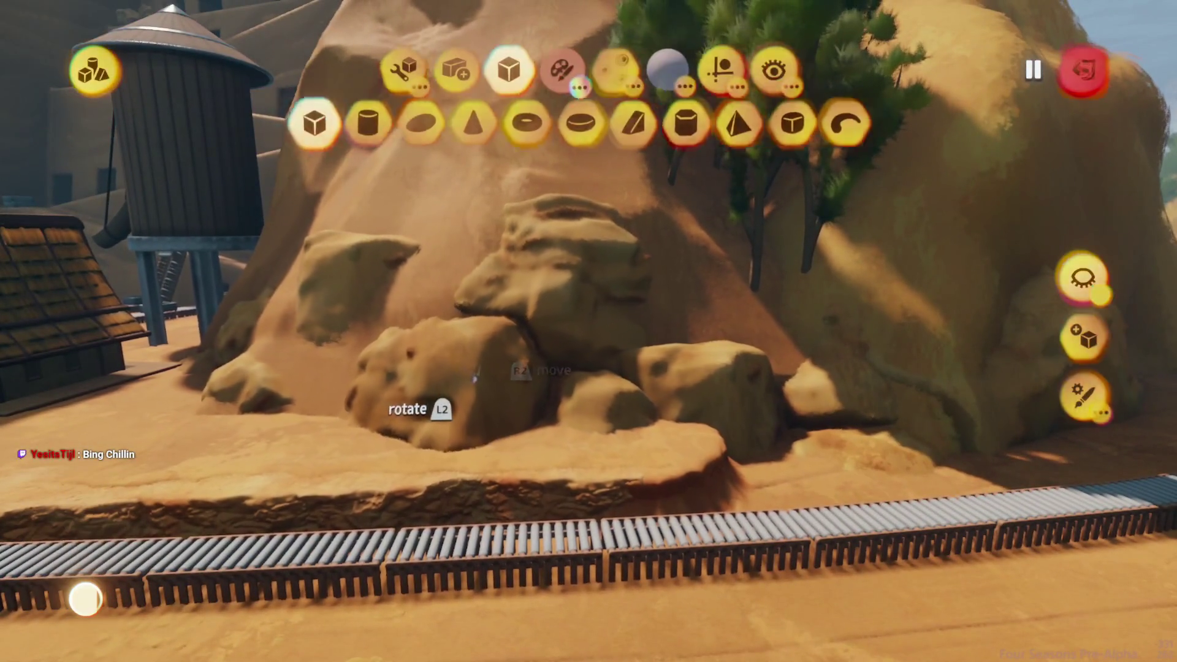
Exit sculpt mode on the boulder pile
{"action": "key", "text": "Escape"}
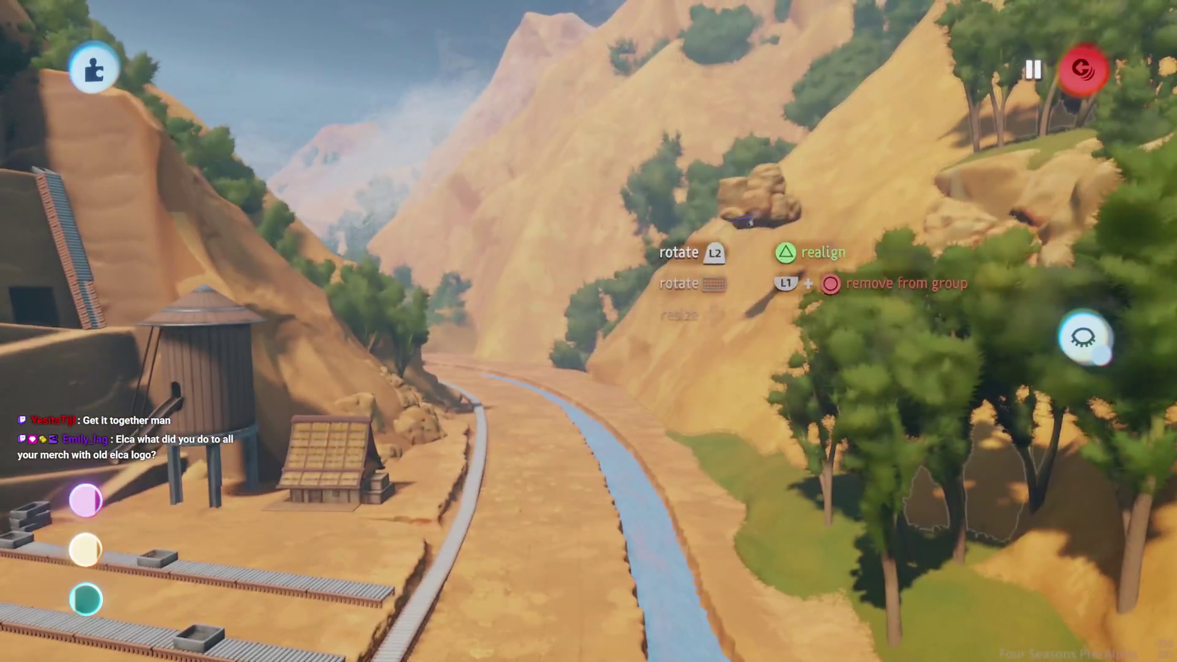
Carry the small rock cluster down the canyon and lower it onto the slope by the river
{"action": "mouse_move", "coordinate": [538, 415]}
{"action": "left_mouse_down"}
{"action": "mouse_move", "coordinate": [613, 423]}
{"action": "mouse_move", "coordinate": [599, 380]}
{"action": "left_mouse_up"}
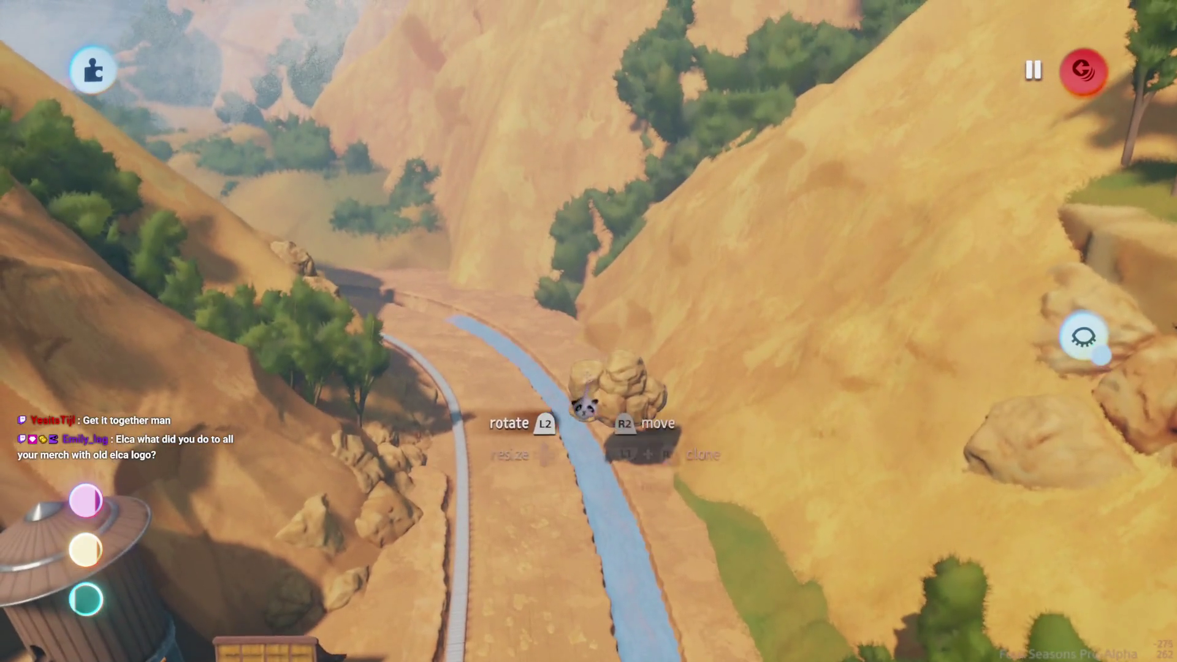
{"action": "mouse_move", "coordinate": [596, 428]}
{"action": "left_mouse_down"}
{"action": "mouse_move", "coordinate": [594, 389]}
{"action": "mouse_move", "coordinate": [604, 408]}
{"action": "mouse_move", "coordinate": [538, 336]}
{"action": "left_mouse_up"}
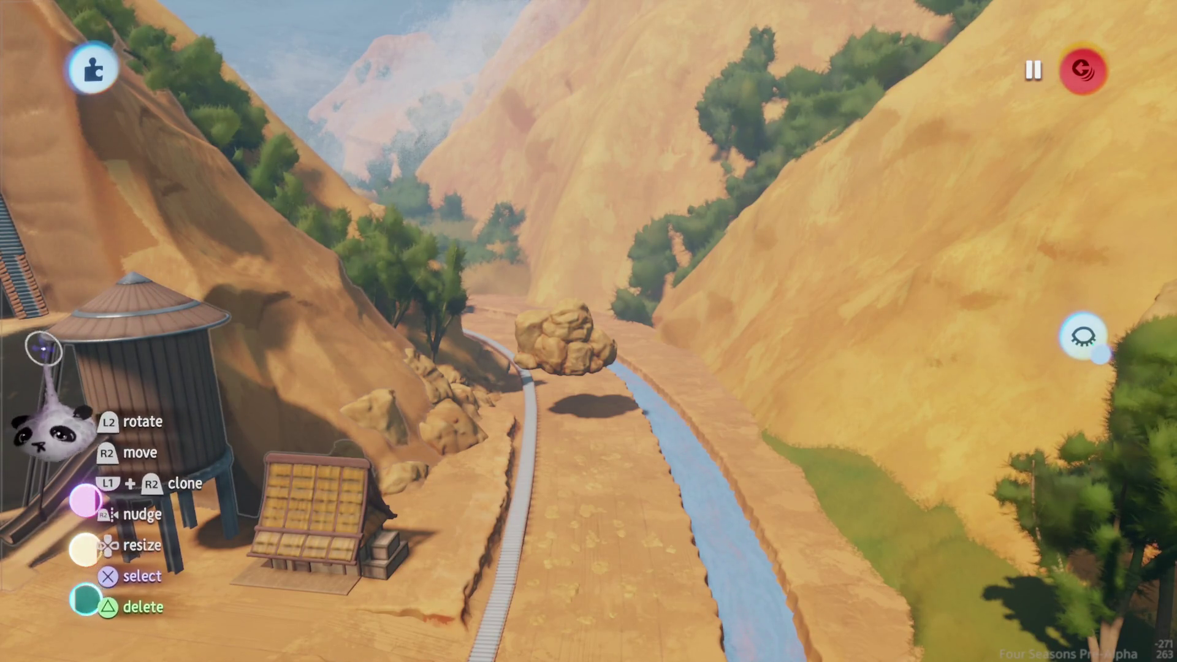
{"action": "mouse_move", "coordinate": [177, 395]}
{"action": "left_mouse_down"}
{"action": "mouse_move", "coordinate": [395, 315]}
{"action": "mouse_move", "coordinate": [565, 480]}
{"action": "mouse_move", "coordinate": [624, 478]}
{"action": "mouse_move", "coordinate": [570, 454]}
{"action": "mouse_move", "coordinate": [555, 423]}
{"action": "mouse_move", "coordinate": [583, 392]}
{"action": "mouse_move", "coordinate": [570, 456]}
{"action": "mouse_move", "coordinate": [552, 423]}
{"action": "mouse_move", "coordinate": [551, 300]}
{"action": "mouse_move", "coordinate": [552, 356]}
{"action": "mouse_move", "coordinate": [532, 402]}
{"action": "mouse_move", "coordinate": [571, 412]}
{"action": "mouse_move", "coordinate": [549, 401]}
{"action": "mouse_move", "coordinate": [497, 420]}
{"action": "mouse_move", "coordinate": [521, 405]}
{"action": "mouse_move", "coordinate": [533, 417]}
{"action": "left_mouse_up"}
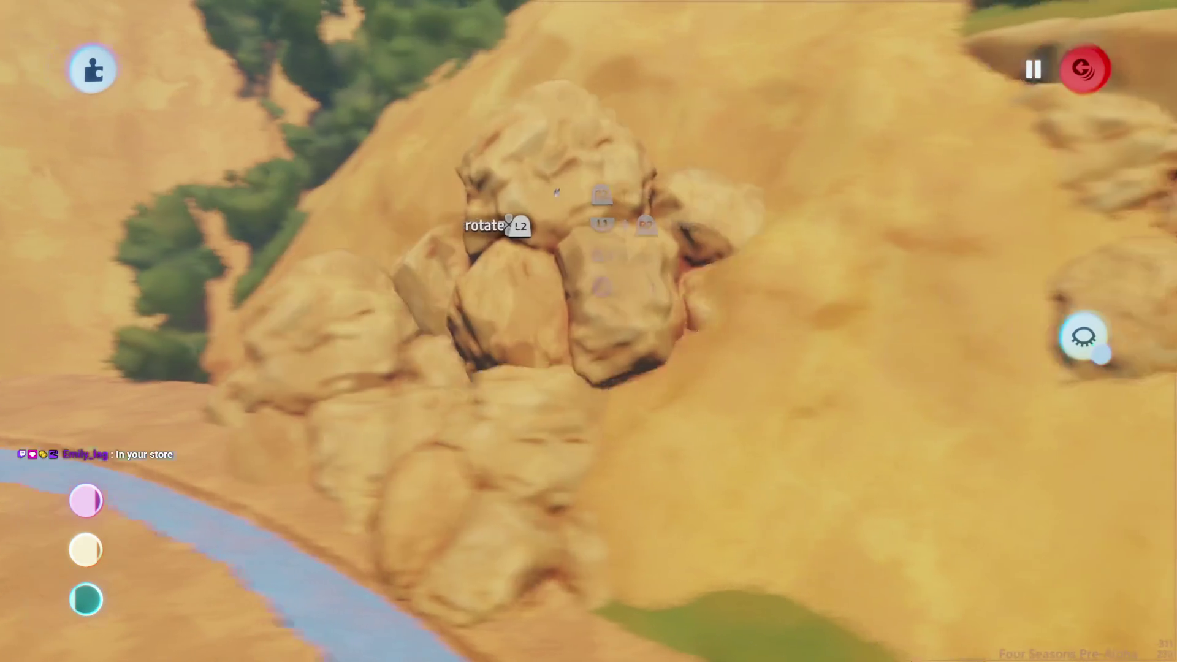
Look around the rock pile and grab a rock group from it
{"action": "mouse_move", "coordinate": [546, 291]}
{"action": "left_mouse_down"}
{"action": "mouse_move", "coordinate": [565, 308]}
{"action": "mouse_move", "coordinate": [605, 284]}
{"action": "mouse_move", "coordinate": [539, 299]}
{"action": "left_mouse_up"}
{"action": "left_click_drag", "start_coordinate": [527, 399], "coordinate": [528, 411]}
{"action": "mouse_move", "coordinate": [522, 359]}
{"action": "left_mouse_down"}
{"action": "mouse_move", "coordinate": [447, 341]}
{"action": "mouse_move", "coordinate": [492, 349]}
{"action": "mouse_move", "coordinate": [639, 447]}
{"action": "mouse_move", "coordinate": [528, 320]}
{"action": "mouse_move", "coordinate": [534, 359]}
{"action": "left_mouse_up"}
{"action": "mouse_move", "coordinate": [419, 314]}
{"action": "left_mouse_down"}
{"action": "mouse_move", "coordinate": [578, 394]}
{"action": "mouse_move", "coordinate": [518, 368]}
{"action": "left_mouse_up"}
{"action": "left_click_drag", "start_coordinate": [538, 430], "coordinate": [534, 279]}
Carry the rock group along the canyon beside the track and enlarge it to 174%
{"action": "mouse_move", "coordinate": [532, 344]}
{"action": "left_mouse_down"}
{"action": "mouse_move", "coordinate": [529, 286]}
{"action": "mouse_move", "coordinate": [570, 353]}
{"action": "mouse_move", "coordinate": [563, 336]}
{"action": "mouse_move", "coordinate": [524, 374]}
{"action": "mouse_move", "coordinate": [542, 363]}
{"action": "mouse_move", "coordinate": [528, 339]}
{"action": "mouse_move", "coordinate": [519, 358]}
{"action": "mouse_move", "coordinate": [542, 322]}
{"action": "mouse_move", "coordinate": [561, 246]}
{"action": "mouse_move", "coordinate": [538, 343]}
{"action": "left_mouse_up"}
{"action": "mouse_move", "coordinate": [548, 301]}
{"action": "left_mouse_down"}
{"action": "mouse_move", "coordinate": [546, 358]}
{"action": "mouse_move", "coordinate": [550, 238]}
{"action": "left_mouse_up"}
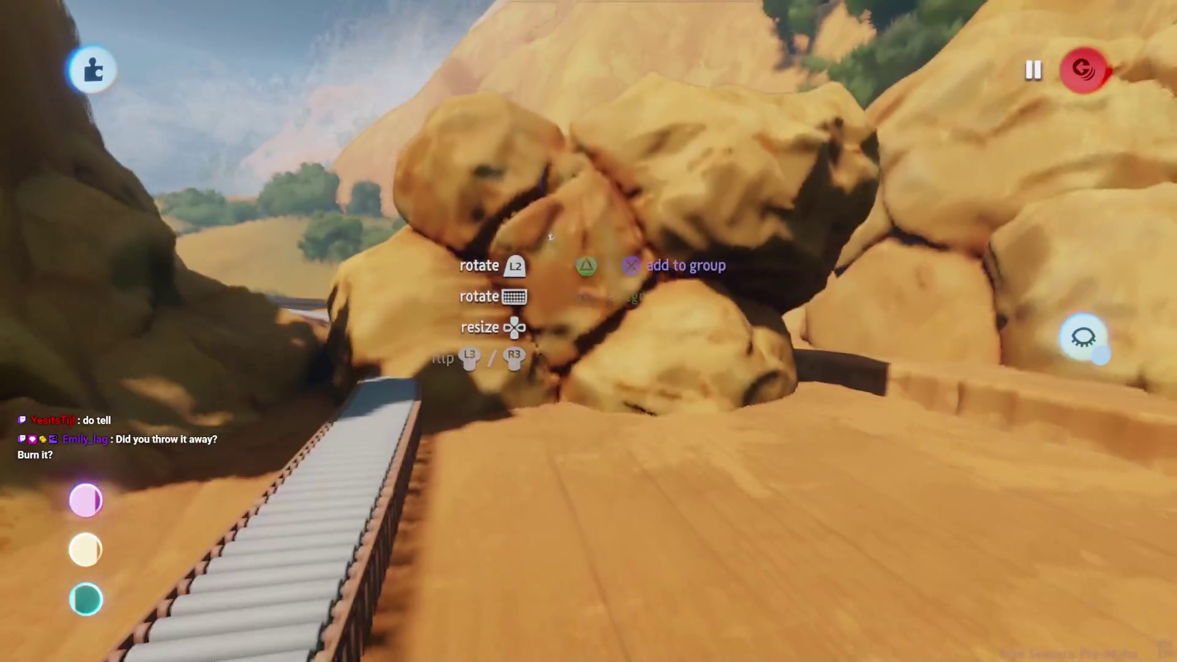
{"action": "mouse_move", "coordinate": [561, 175]}
{"action": "left_mouse_down"}
{"action": "mouse_move", "coordinate": [512, 167]}
{"action": "mouse_move", "coordinate": [447, 191]}
{"action": "mouse_move", "coordinate": [503, 187]}
{"action": "mouse_move", "coordinate": [525, 409]}
{"action": "mouse_move", "coordinate": [538, 369]}
{"action": "mouse_move", "coordinate": [527, 318]}
{"action": "left_mouse_up"}
{"action": "mouse_move", "coordinate": [529, 362]}
{"action": "left_mouse_down"}
{"action": "mouse_move", "coordinate": [511, 397]}
{"action": "mouse_move", "coordinate": [518, 386]}
{"action": "mouse_move", "coordinate": [505, 380]}
{"action": "mouse_move", "coordinate": [552, 383]}
{"action": "mouse_move", "coordinate": [521, 310]}
{"action": "mouse_move", "coordinate": [521, 362]}
{"action": "mouse_move", "coordinate": [518, 310]}
{"action": "mouse_move", "coordinate": [473, 284]}
{"action": "mouse_move", "coordinate": [495, 326]}
{"action": "mouse_move", "coordinate": [483, 328]}
{"action": "mouse_move", "coordinate": [491, 334]}
{"action": "mouse_move", "coordinate": [486, 282]}
{"action": "left_mouse_up"}
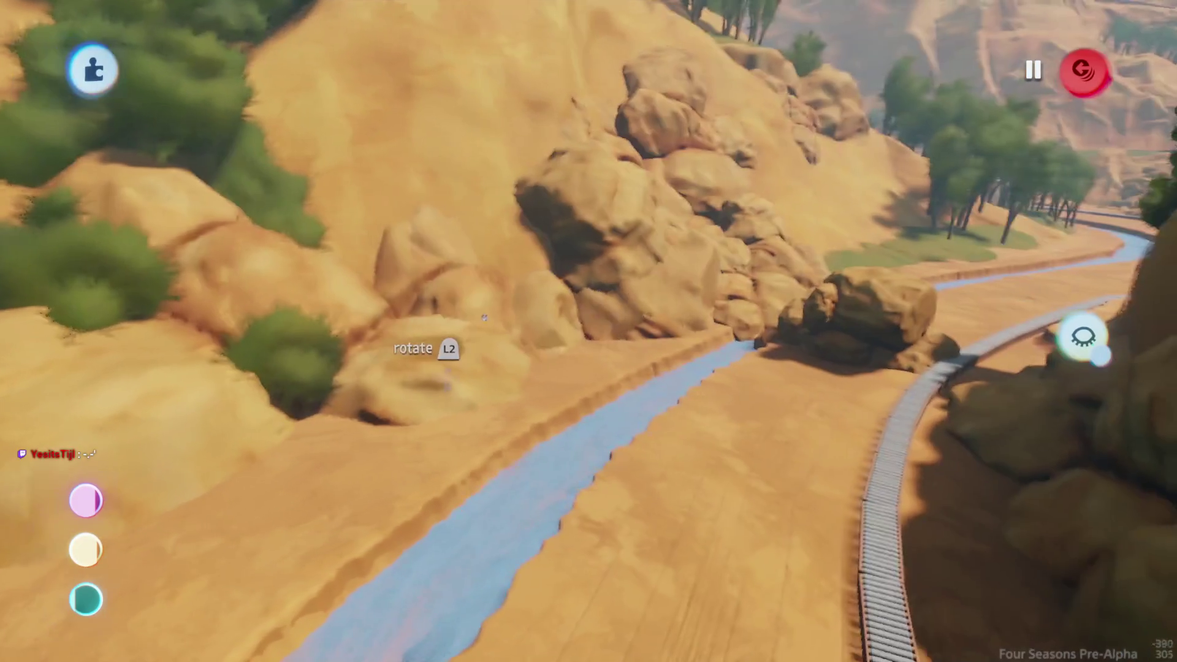
Shrink the held rock group to 63%, then pull the rock pile toward the railway
{"action": "mouse_move", "coordinate": [488, 343]}
{"action": "left_mouse_down"}
{"action": "mouse_move", "coordinate": [466, 343]}
{"action": "mouse_move", "coordinate": [482, 368]}
{"action": "left_mouse_up"}
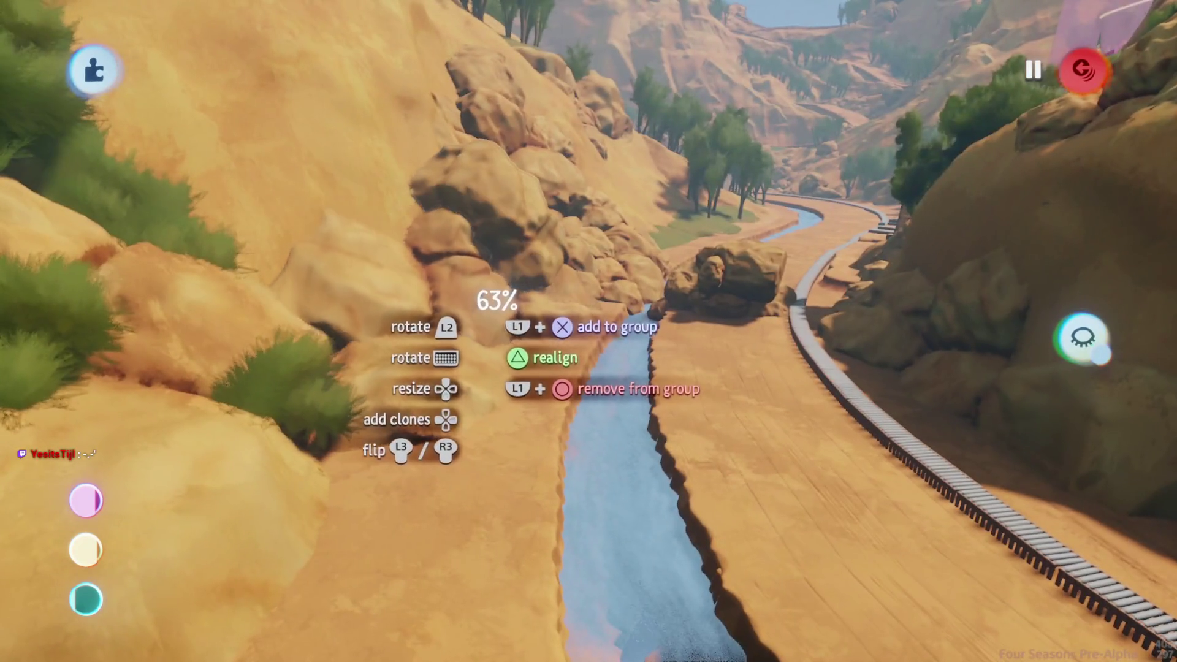
{"action": "mouse_move", "coordinate": [476, 261]}
{"action": "left_mouse_down"}
{"action": "mouse_move", "coordinate": [484, 343]}
{"action": "mouse_move", "coordinate": [493, 279]}
{"action": "mouse_move", "coordinate": [487, 373]}
{"action": "mouse_move", "coordinate": [441, 381]}
{"action": "mouse_move", "coordinate": [467, 315]}
{"action": "mouse_move", "coordinate": [485, 334]}
{"action": "mouse_move", "coordinate": [466, 316]}
{"action": "mouse_move", "coordinate": [484, 336]}
{"action": "mouse_move", "coordinate": [466, 298]}
{"action": "mouse_move", "coordinate": [451, 354]}
{"action": "mouse_move", "coordinate": [403, 326]}
{"action": "mouse_move", "coordinate": [340, 365]}
{"action": "left_mouse_up"}
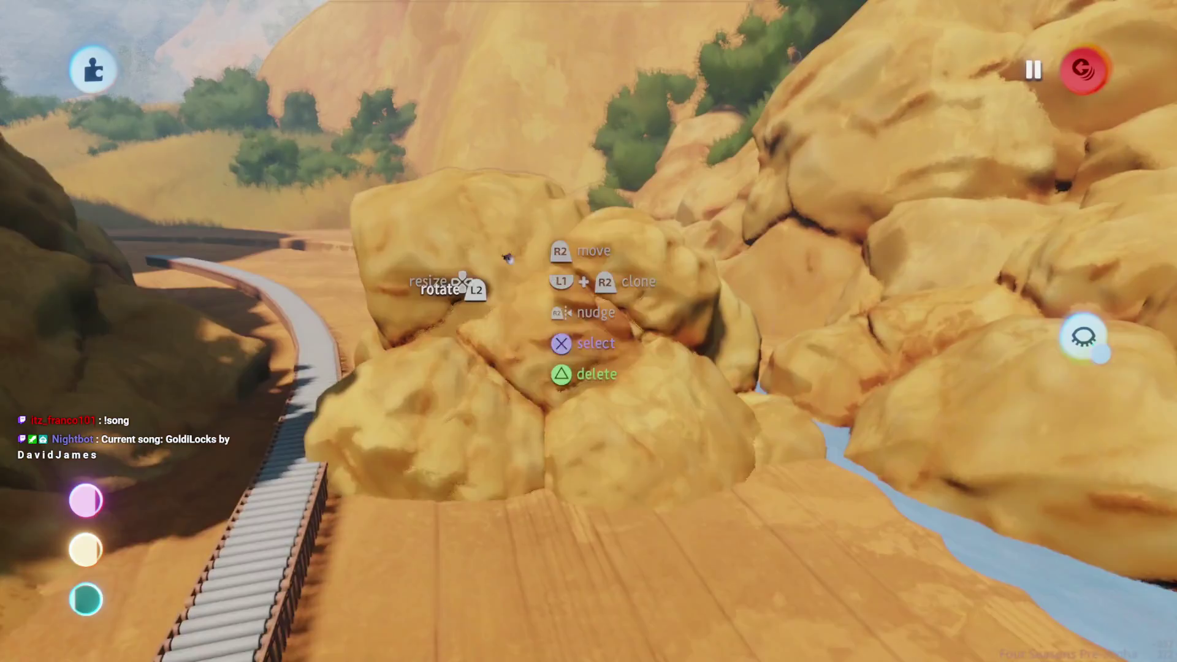
{"action": "mouse_move", "coordinate": [508, 258]}
{"action": "left_mouse_down"}
{"action": "mouse_move", "coordinate": [549, 211]}
{"action": "mouse_move", "coordinate": [592, 315]}
{"action": "left_mouse_up"}
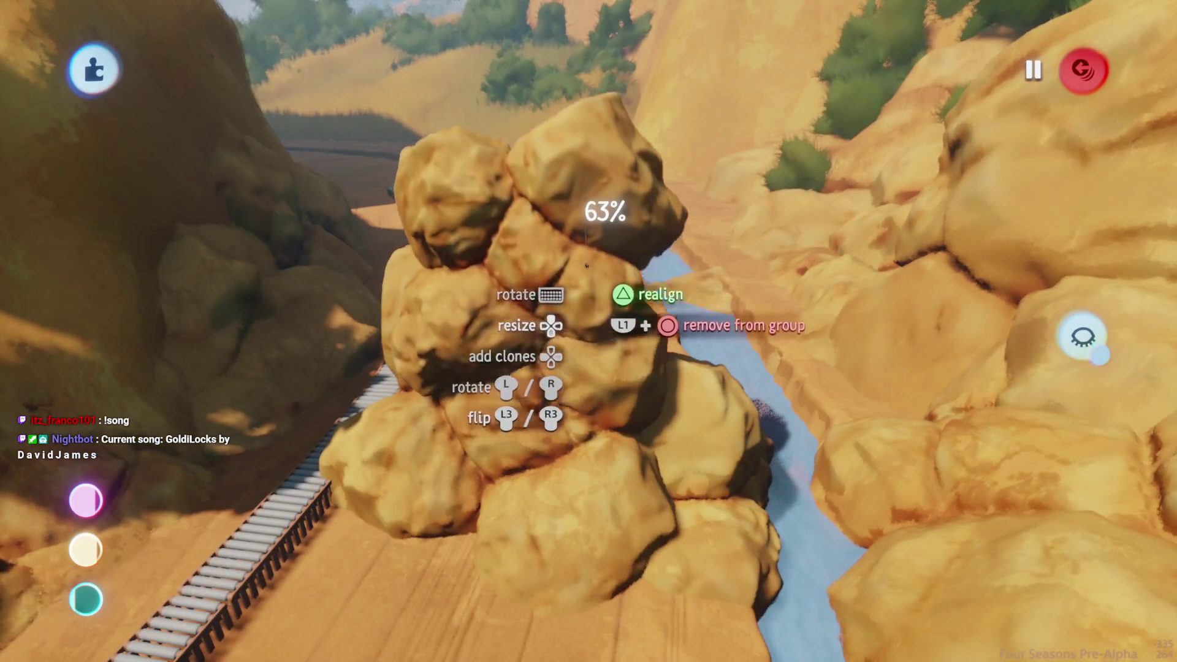
{"action": "left_click_drag", "start_coordinate": [588, 264], "coordinate": [501, 359]}
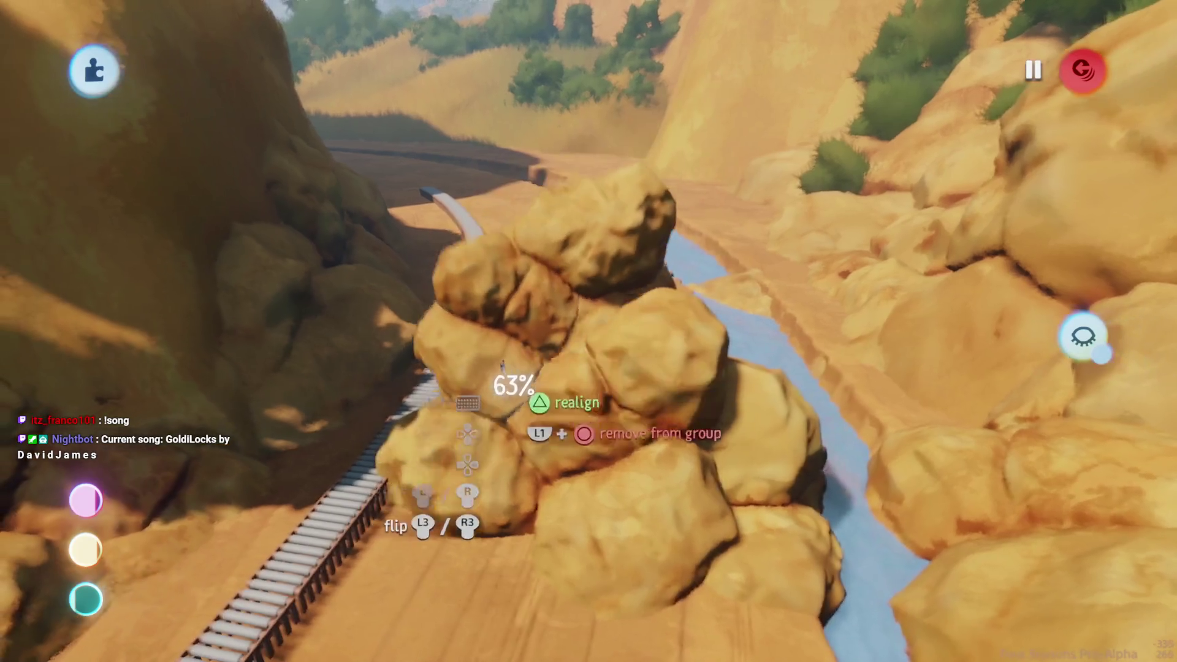
{"action": "mouse_move", "coordinate": [518, 433]}
{"action": "left_mouse_down"}
{"action": "mouse_move", "coordinate": [432, 434]}
{"action": "mouse_move", "coordinate": [497, 424]}
{"action": "mouse_move", "coordinate": [454, 457]}
{"action": "mouse_move", "coordinate": [507, 393]}
{"action": "mouse_move", "coordinate": [523, 412]}
{"action": "mouse_move", "coordinate": [478, 239]}
{"action": "mouse_move", "coordinate": [593, 230]}
{"action": "mouse_move", "coordinate": [486, 421]}
{"action": "mouse_move", "coordinate": [485, 533]}
{"action": "mouse_move", "coordinate": [490, 417]}
{"action": "mouse_move", "coordinate": [523, 474]}
{"action": "mouse_move", "coordinate": [552, 430]}
{"action": "mouse_move", "coordinate": [522, 471]}
{"action": "mouse_move", "coordinate": [528, 406]}
{"action": "mouse_move", "coordinate": [514, 424]}
{"action": "left_mouse_up"}
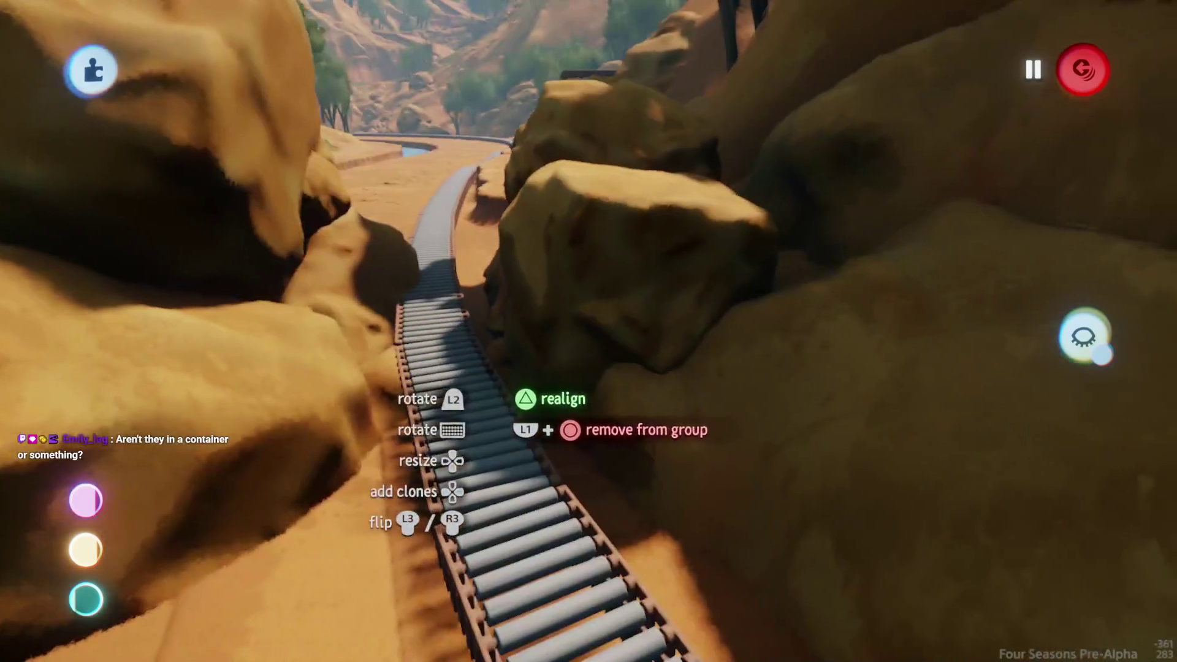
Set the rock pile between the rail and river and enlarge it to 96%
{"action": "mouse_move", "coordinate": [489, 373]}
{"action": "left_mouse_down"}
{"action": "mouse_move", "coordinate": [514, 374]}
{"action": "mouse_move", "coordinate": [420, 333]}
{"action": "mouse_move", "coordinate": [395, 297]}
{"action": "mouse_move", "coordinate": [471, 244]}
{"action": "mouse_move", "coordinate": [322, 281]}
{"action": "mouse_move", "coordinate": [331, 266]}
{"action": "left_mouse_up"}
{"action": "mouse_move", "coordinate": [436, 269]}
{"action": "left_mouse_down"}
{"action": "mouse_move", "coordinate": [450, 289]}
{"action": "mouse_move", "coordinate": [475, 288]}
{"action": "mouse_move", "coordinate": [480, 265]}
{"action": "mouse_move", "coordinate": [454, 286]}
{"action": "mouse_move", "coordinate": [440, 233]}
{"action": "mouse_move", "coordinate": [449, 306]}
{"action": "mouse_move", "coordinate": [371, 221]}
{"action": "left_mouse_up"}
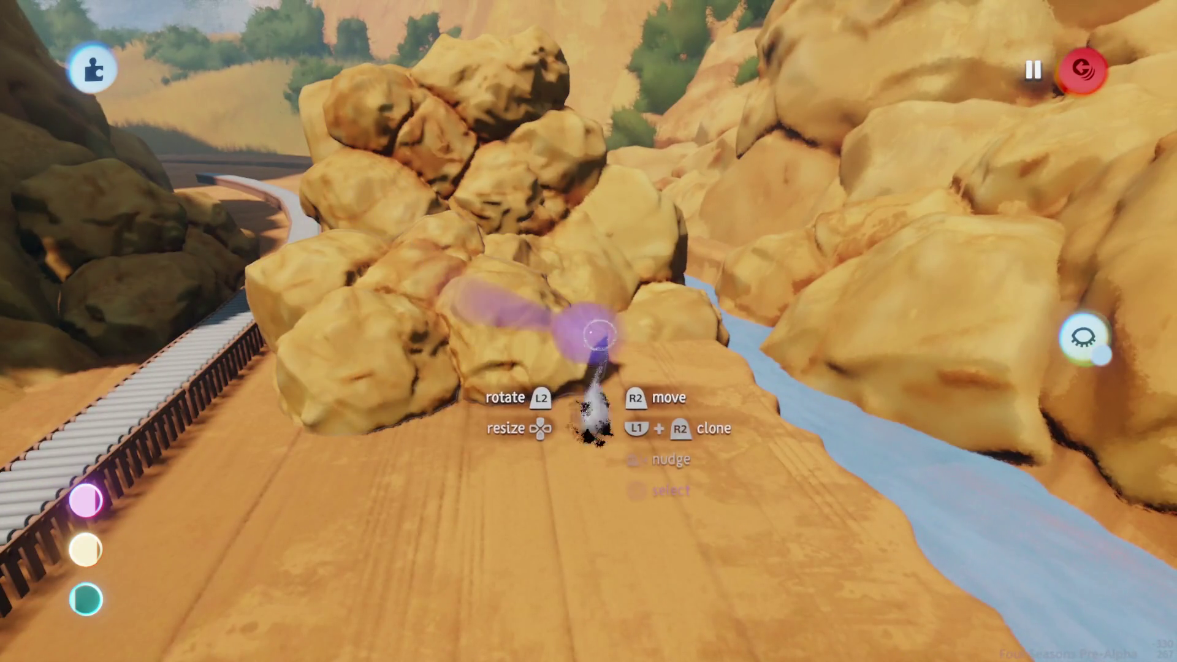
{"action": "left_click_drag", "start_coordinate": [422, 319], "coordinate": [574, 376]}
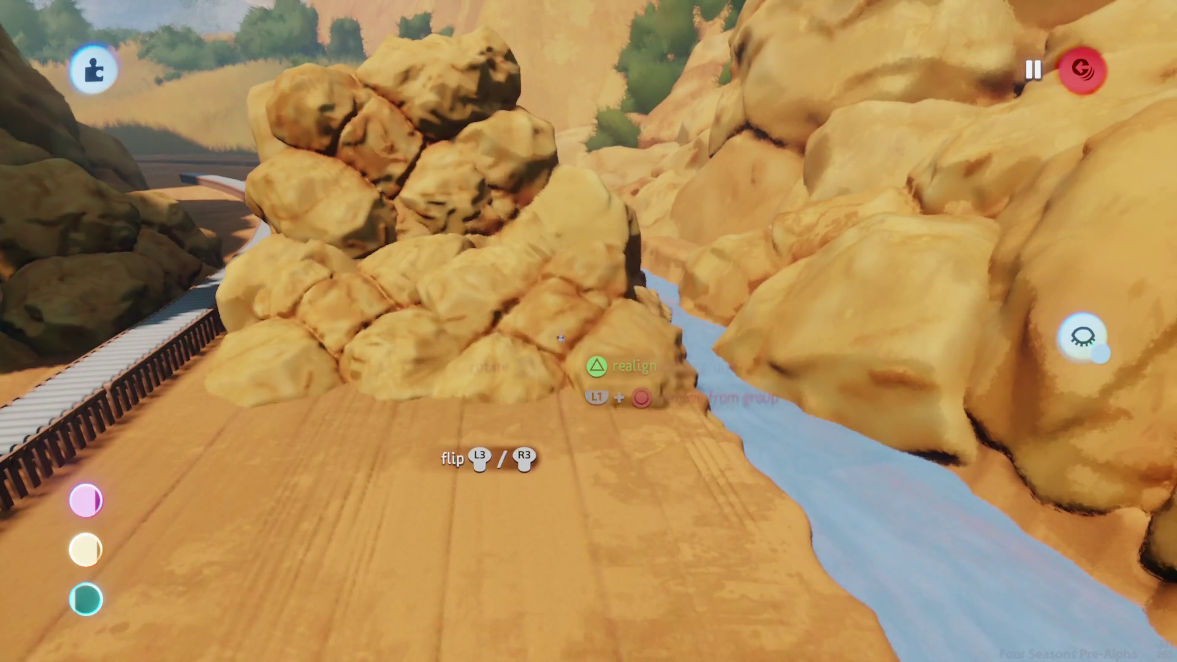
{"action": "left_click_drag", "start_coordinate": [560, 336], "coordinate": [544, 298]}
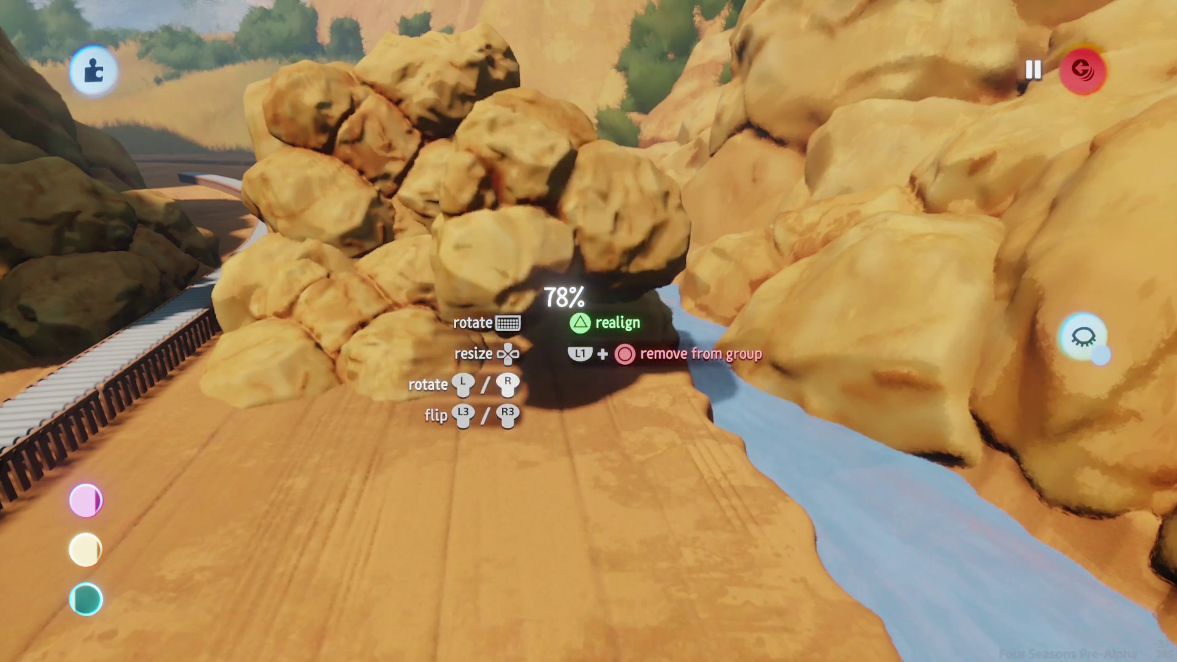
{"action": "mouse_move", "coordinate": [545, 355]}
{"action": "left_mouse_down"}
{"action": "mouse_move", "coordinate": [540, 447]}
{"action": "mouse_move", "coordinate": [499, 496]}
{"action": "mouse_move", "coordinate": [528, 502]}
{"action": "mouse_move", "coordinate": [530, 480]}
{"action": "left_mouse_up"}
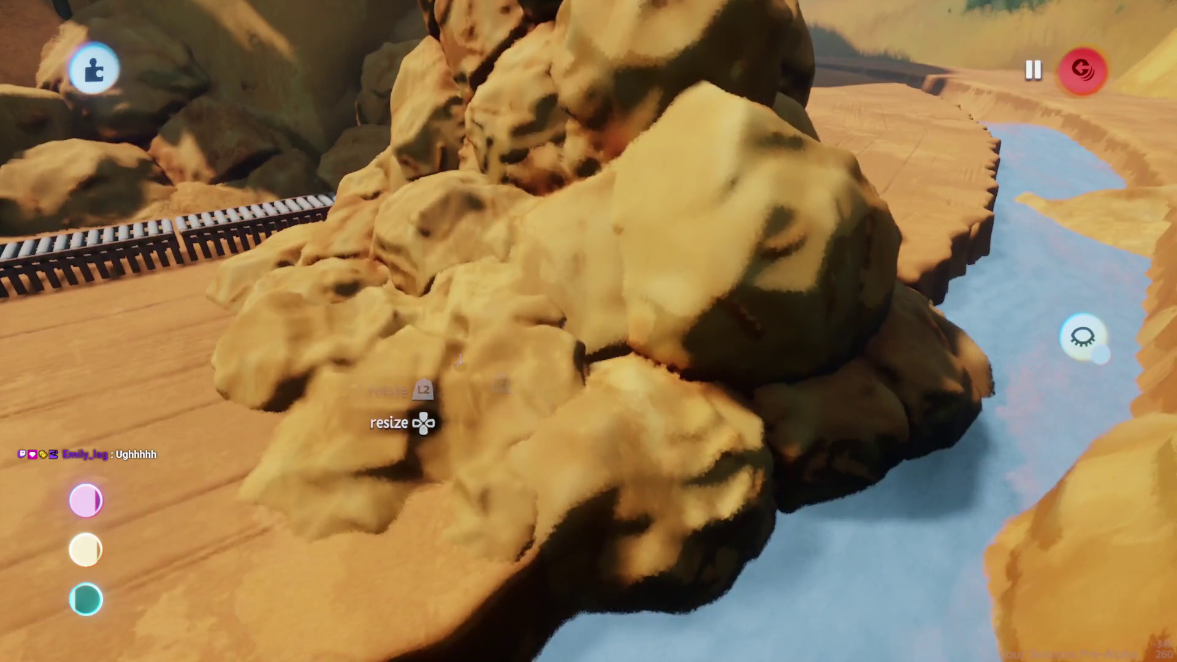
{"action": "scroll", "coordinate": [463, 370], "scroll_direction": "down", "scroll_amount": 5}
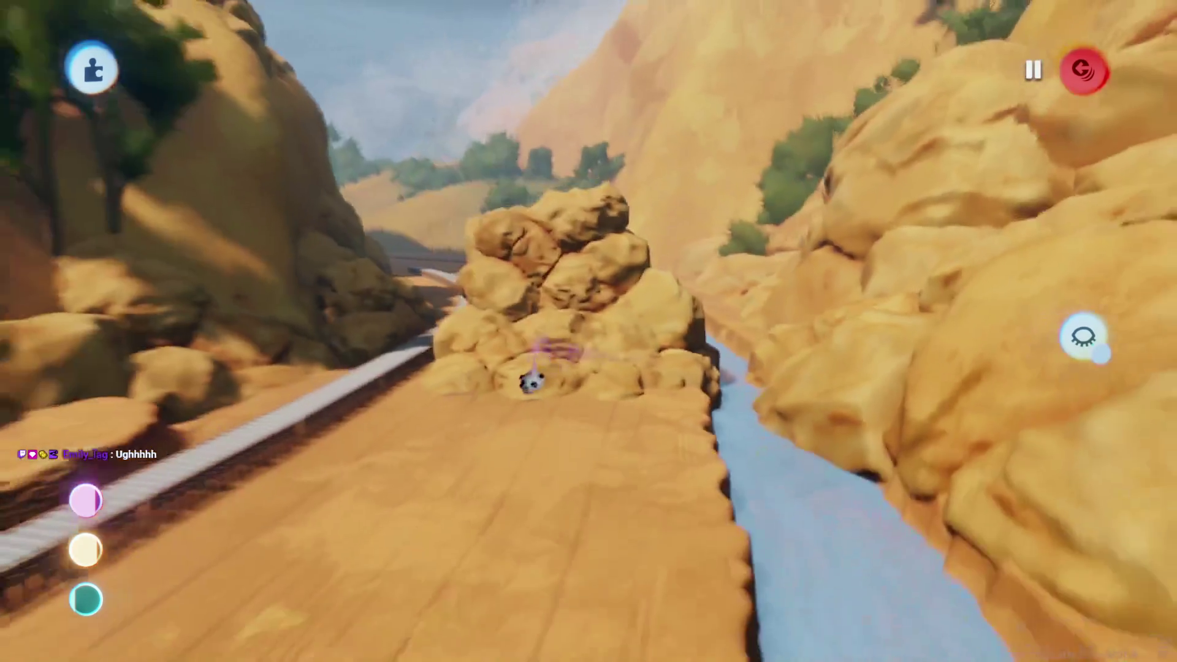
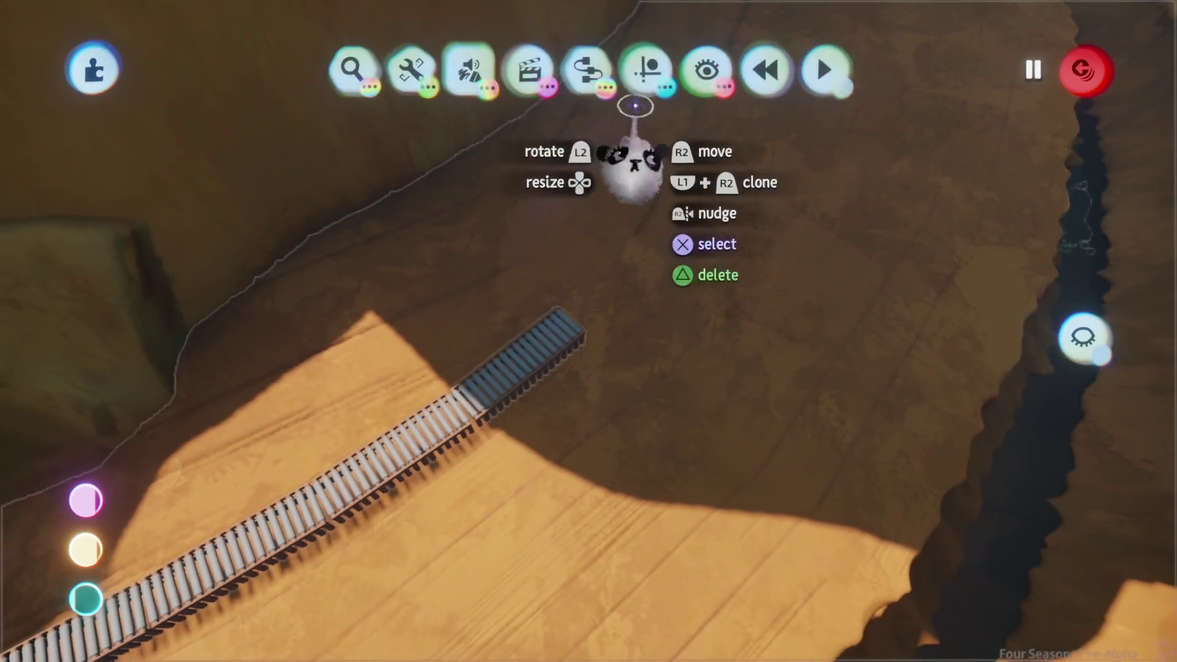
Clone the conveyor belt's end section into an extension bent 34° along the canyon path
{"action": "left_click", "coordinate": [643, 69]}
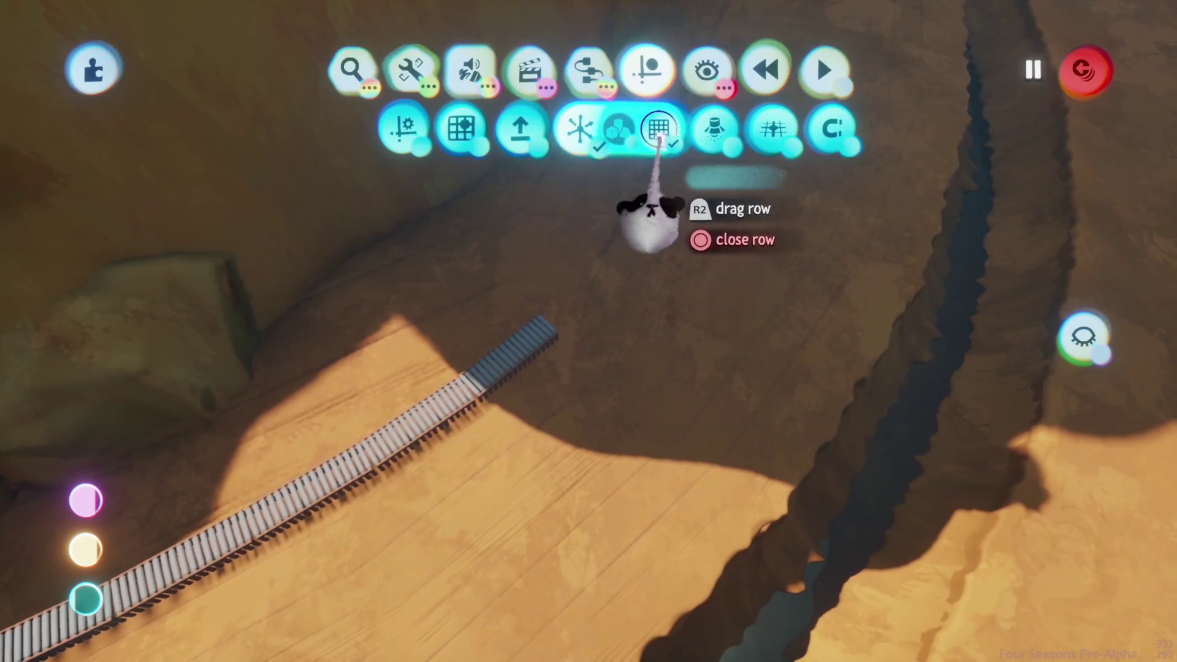
{"action": "left_click", "coordinate": [663, 126]}
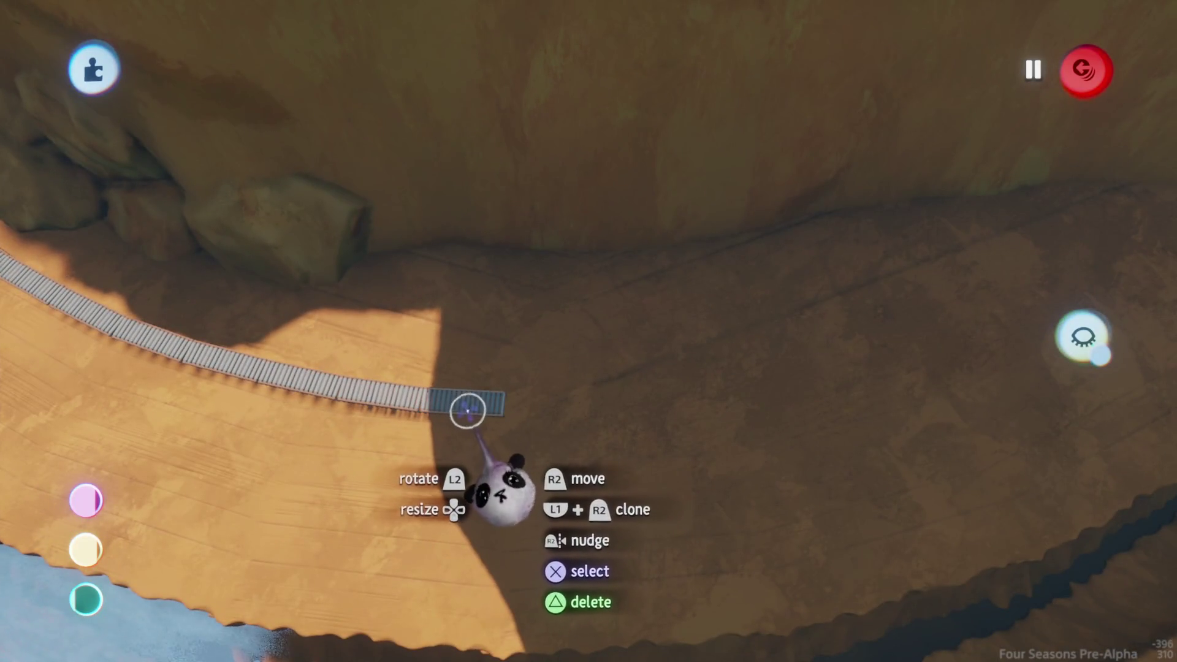
{"action": "left_click_drag", "start_coordinate": [450, 403], "coordinate": [598, 399]}
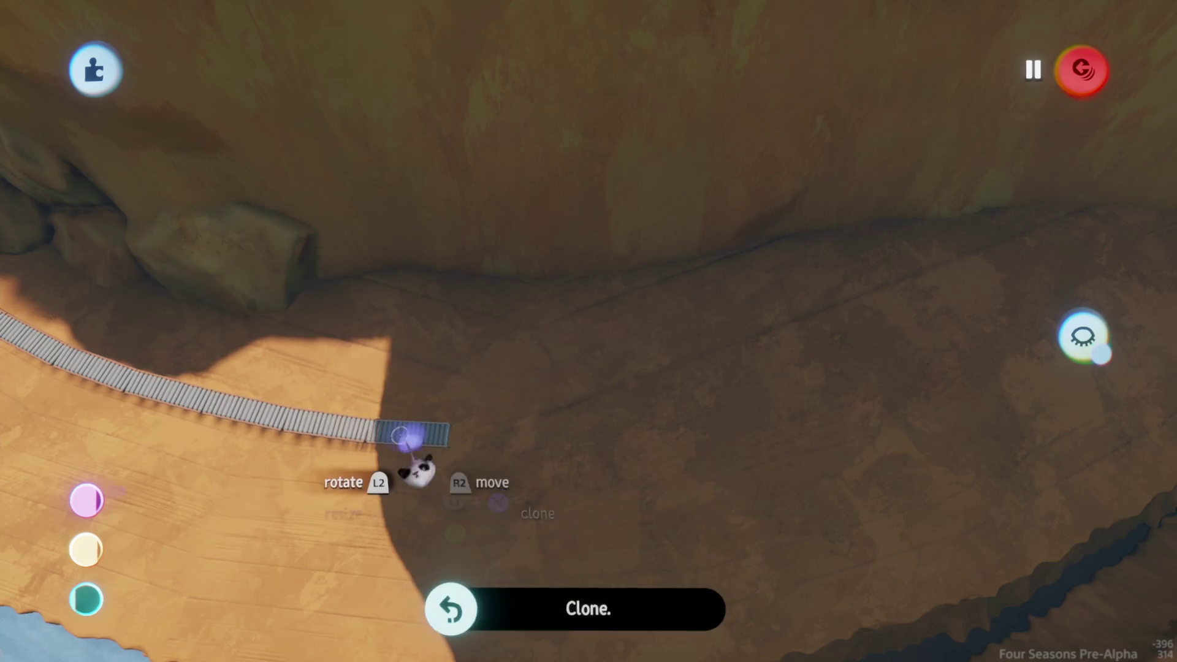
{"action": "key", "text": "Escape"}
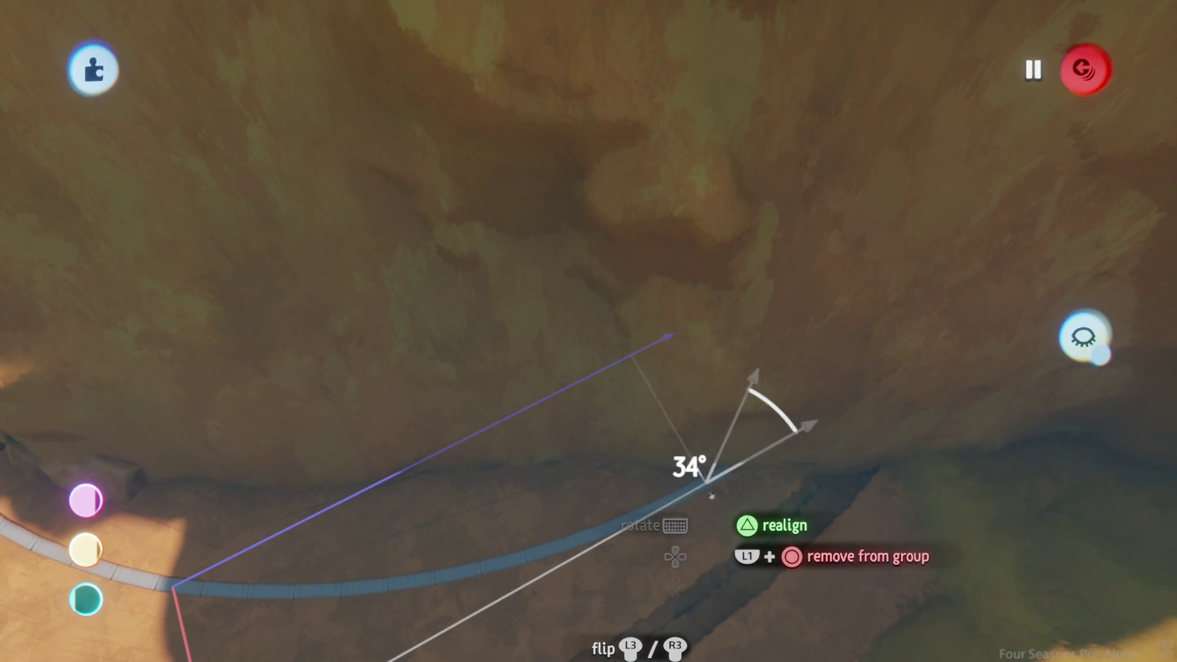
{"action": "left_click", "coordinate": [713, 495]}
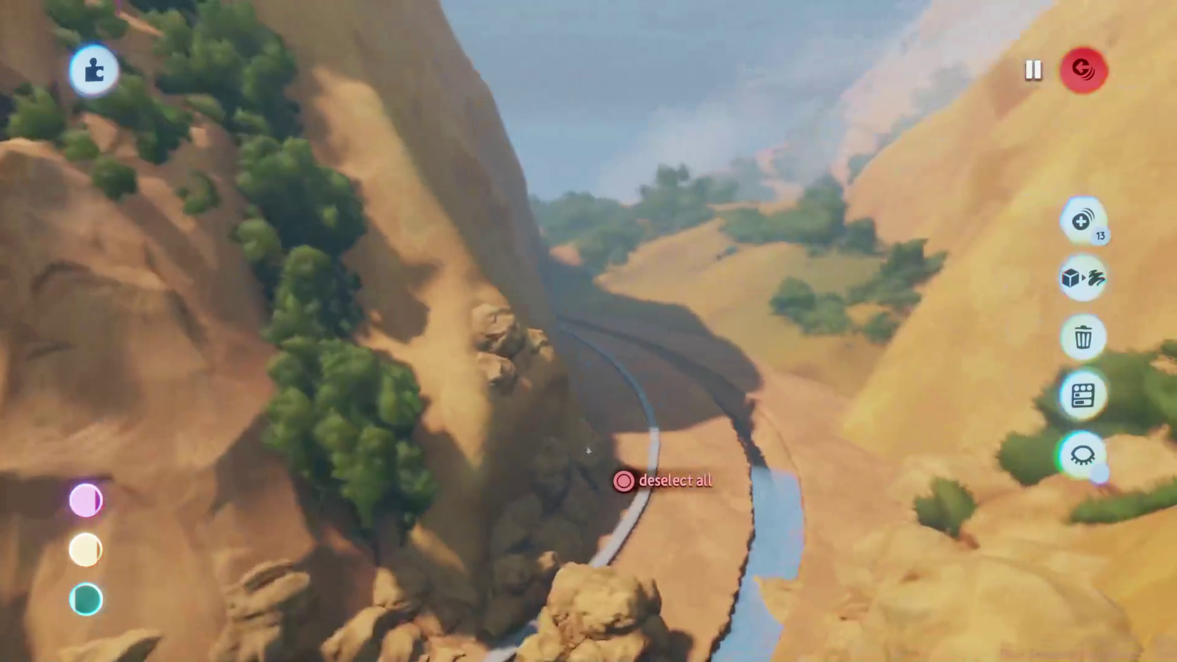
{"action": "key", "text": "Escape"}
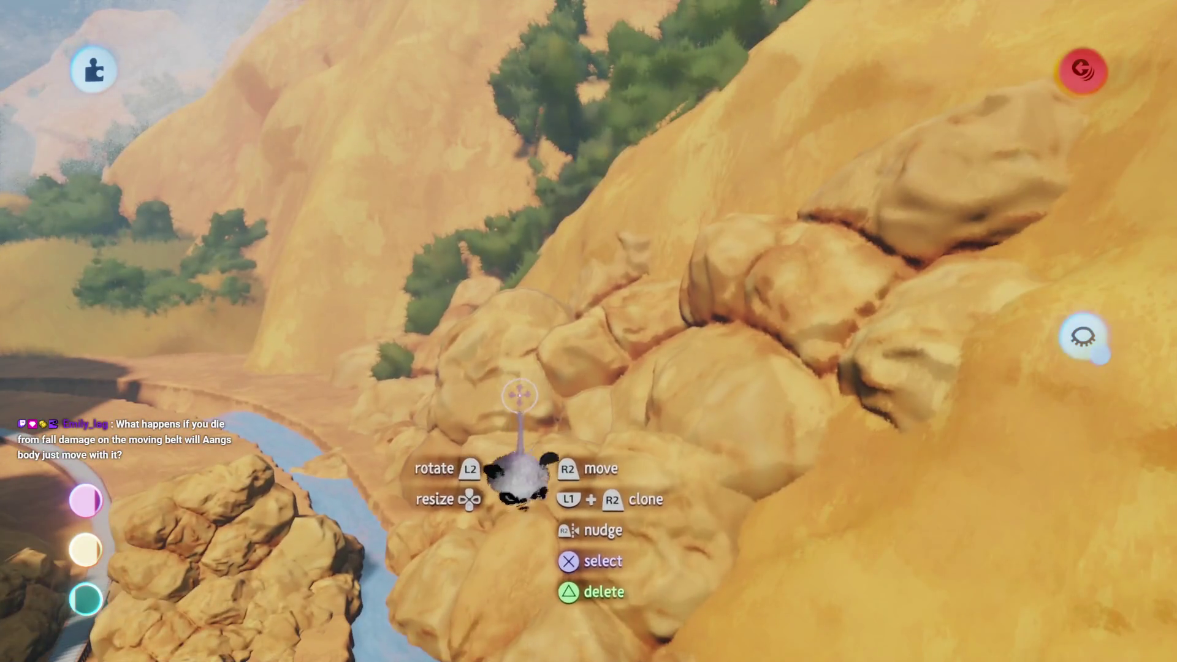
{"action": "key", "text": "Escape"}
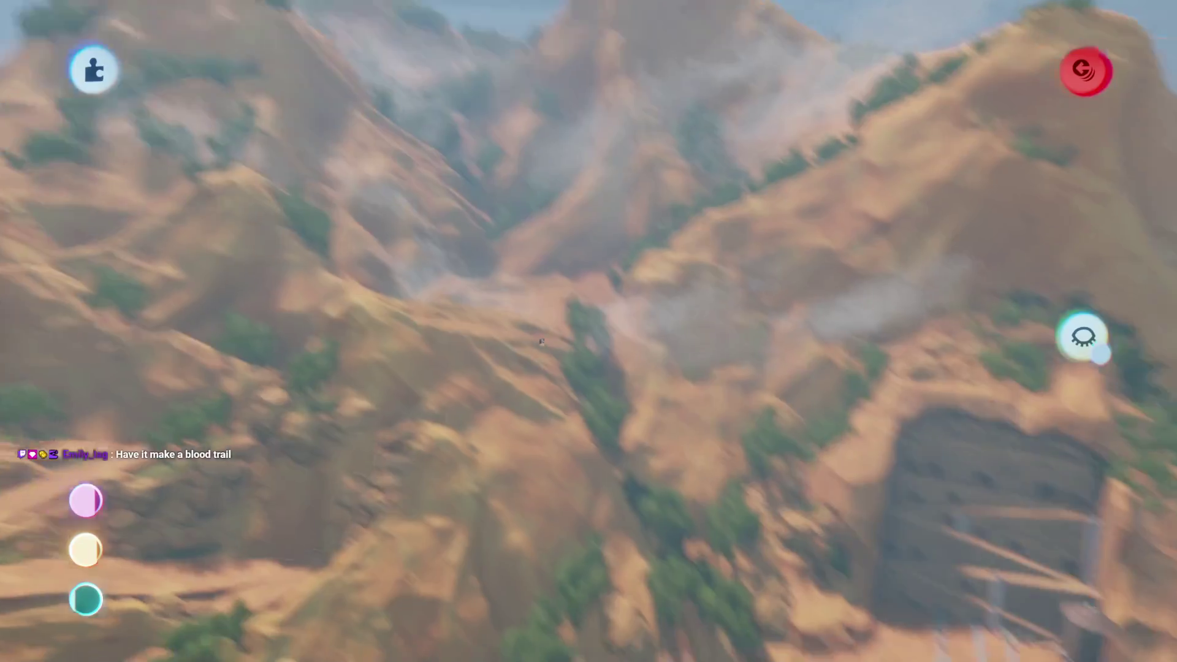
{"action": "key", "text": "Escape"}
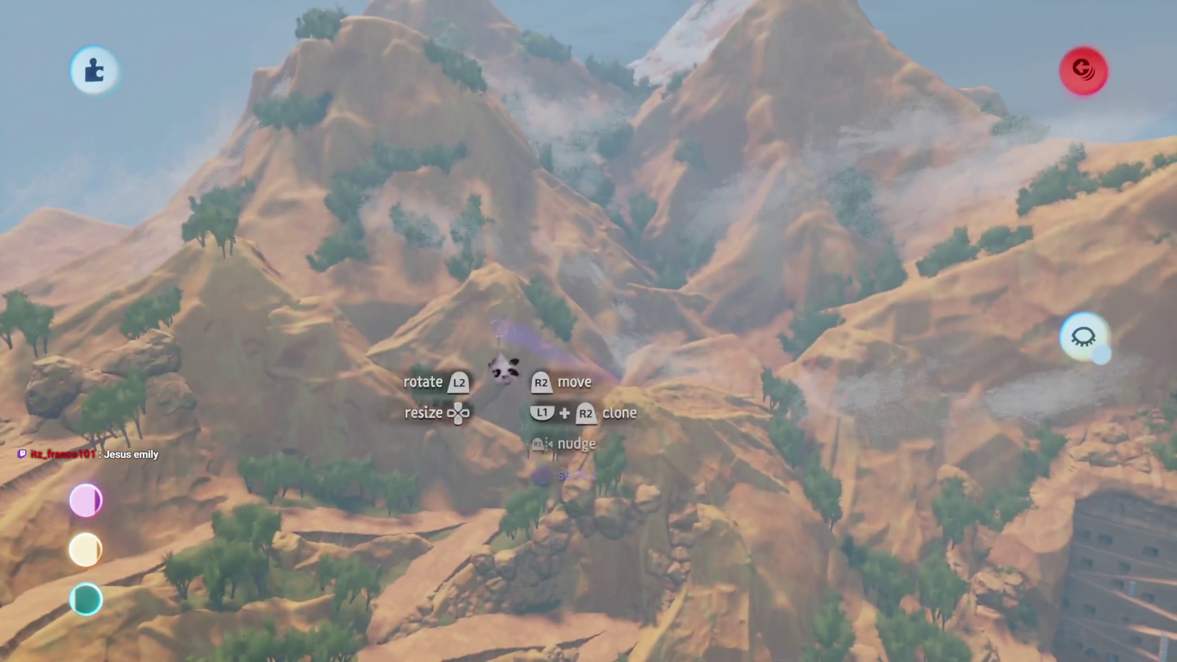
Exit sculpting back to editing over the canyon floor by the river
{"action": "key", "text": "Escape"}
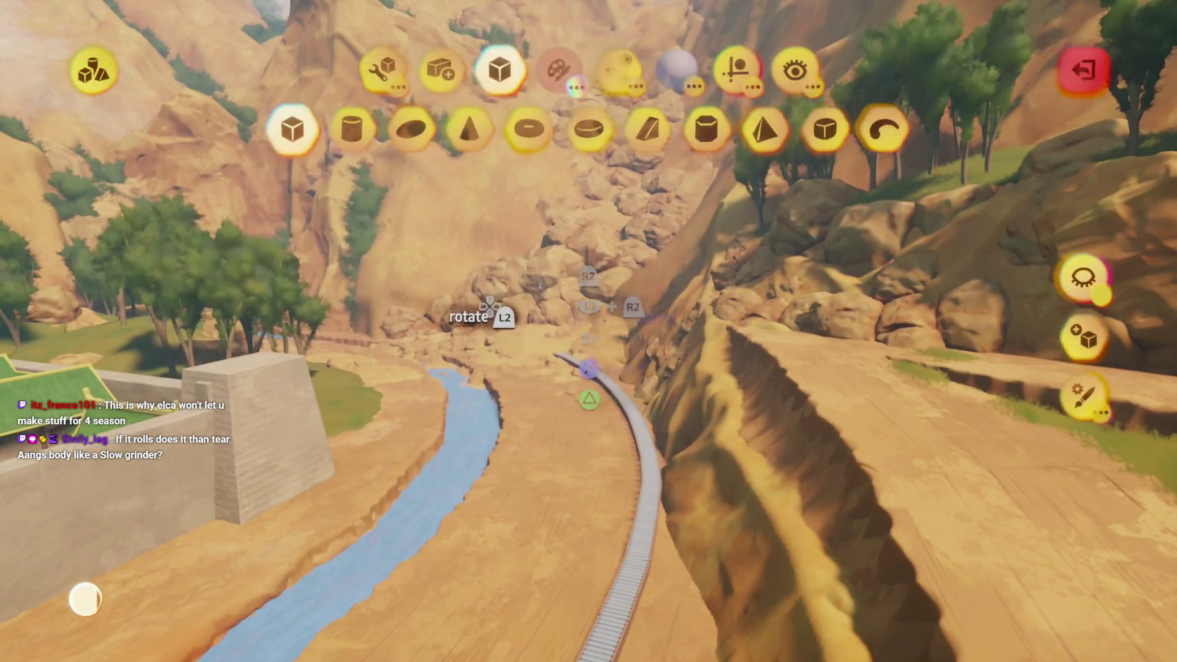
Exit sculpt mode to head over to the walled town
{"action": "key", "text": "Escape"}
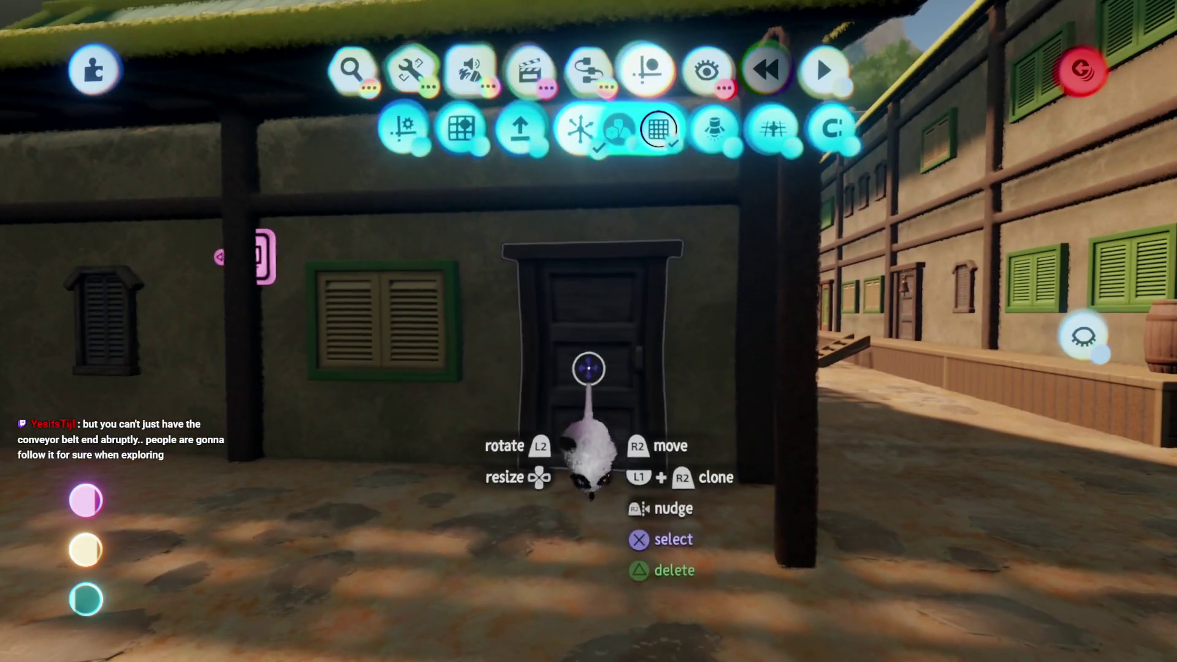
Select and grab the door in the town wall, then exit back to editing
{"action": "left_click", "coordinate": [588, 376]}
{"action": "mouse_move", "coordinate": [588, 376]}
{"action": "left_mouse_down"}
{"action": "mouse_move", "coordinate": [594, 250]}
{"action": "mouse_move", "coordinate": [555, 319]}
{"action": "mouse_move", "coordinate": [563, 270]}
{"action": "mouse_move", "coordinate": [559, 292]}
{"action": "mouse_move", "coordinate": [569, 292]}
{"action": "mouse_move", "coordinate": [561, 263]}
{"action": "mouse_move", "coordinate": [578, 279]}
{"action": "mouse_move", "coordinate": [552, 294]}
{"action": "mouse_move", "coordinate": [565, 301]}
{"action": "left_mouse_up"}
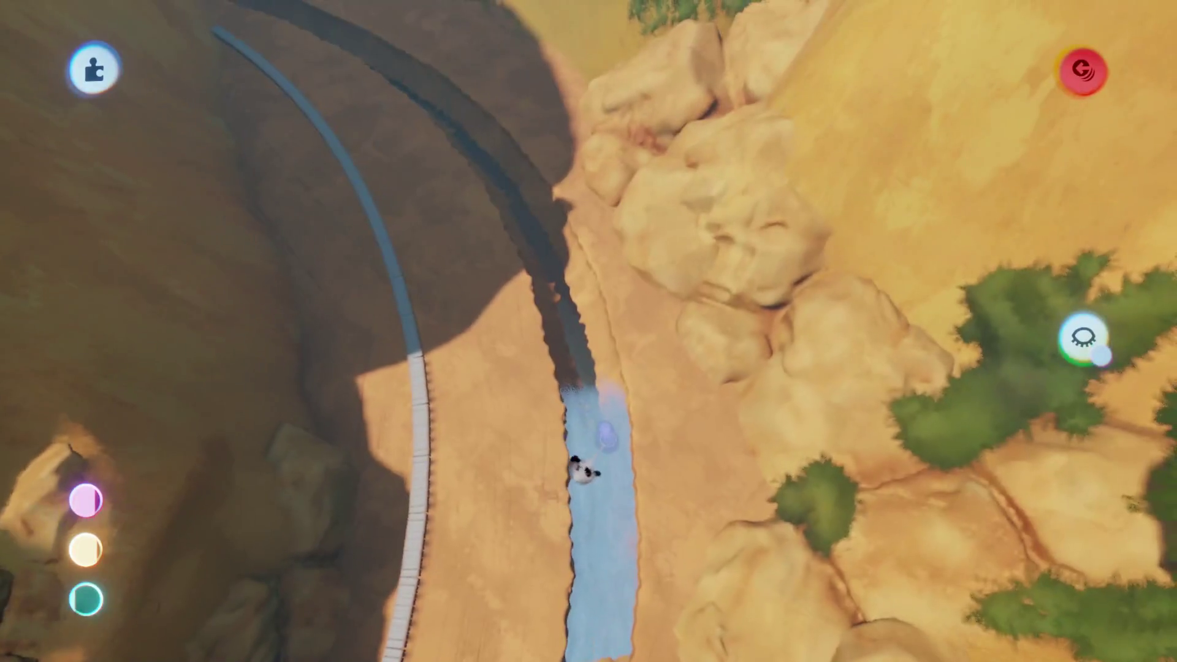
{"action": "key", "text": "Escape"}
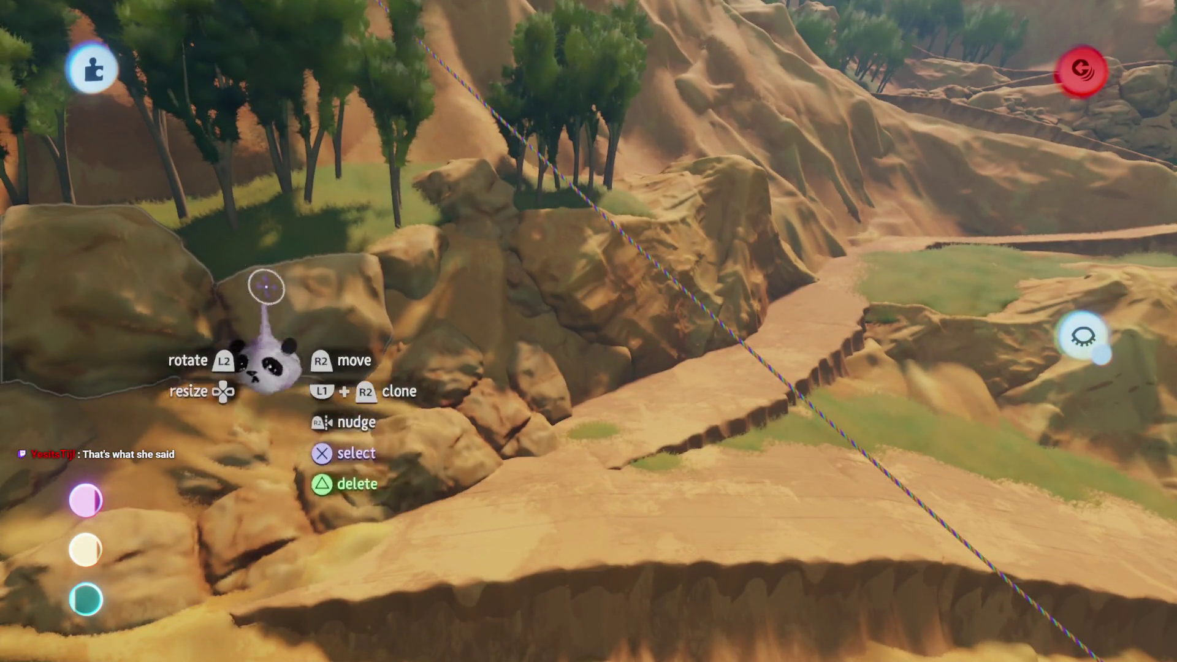
Exit sculpting to return to the boulder pile beneath the hillside trees
{"action": "key", "text": "Escape"}
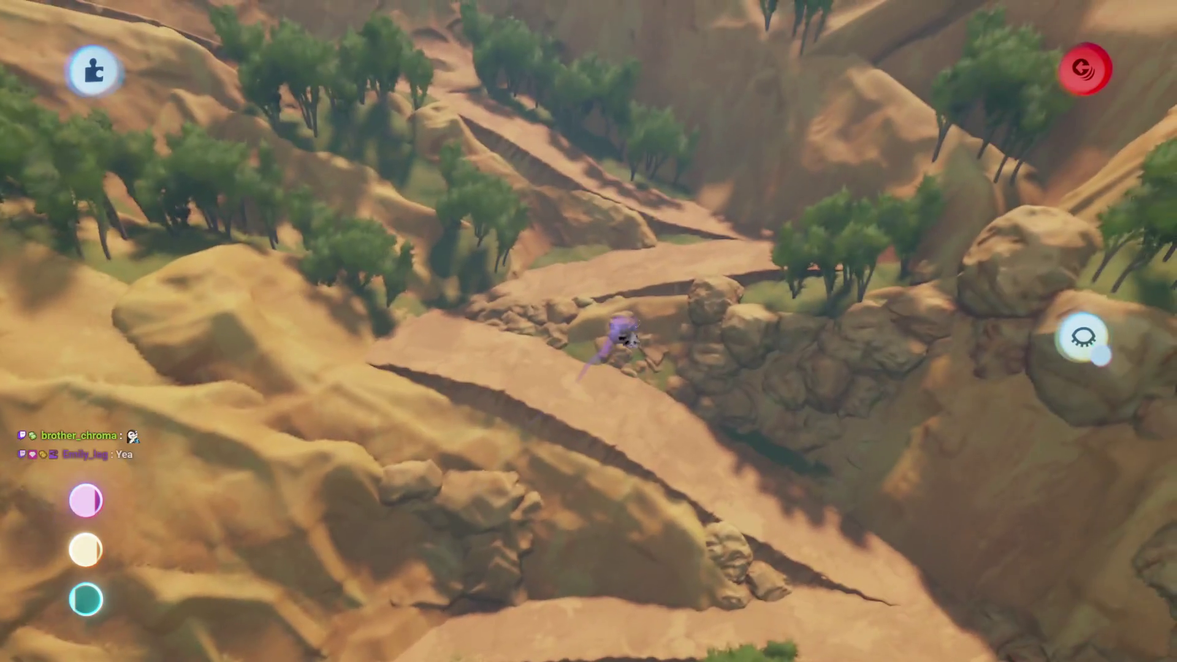
Stop sculpting the grass patch and return to the level above the canyon
{"action": "key", "text": "Escape"}
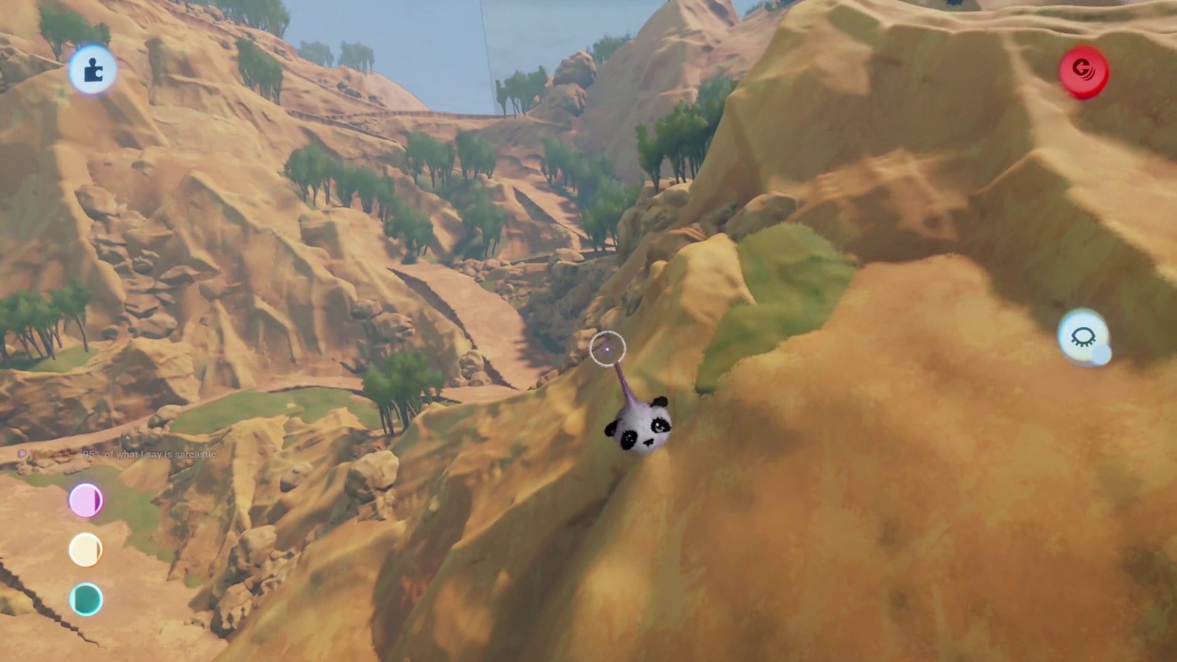
Hide everything except the grass patches, open one patch for sculpting, then exit
{"action": "left_click", "coordinate": [1083, 338]}
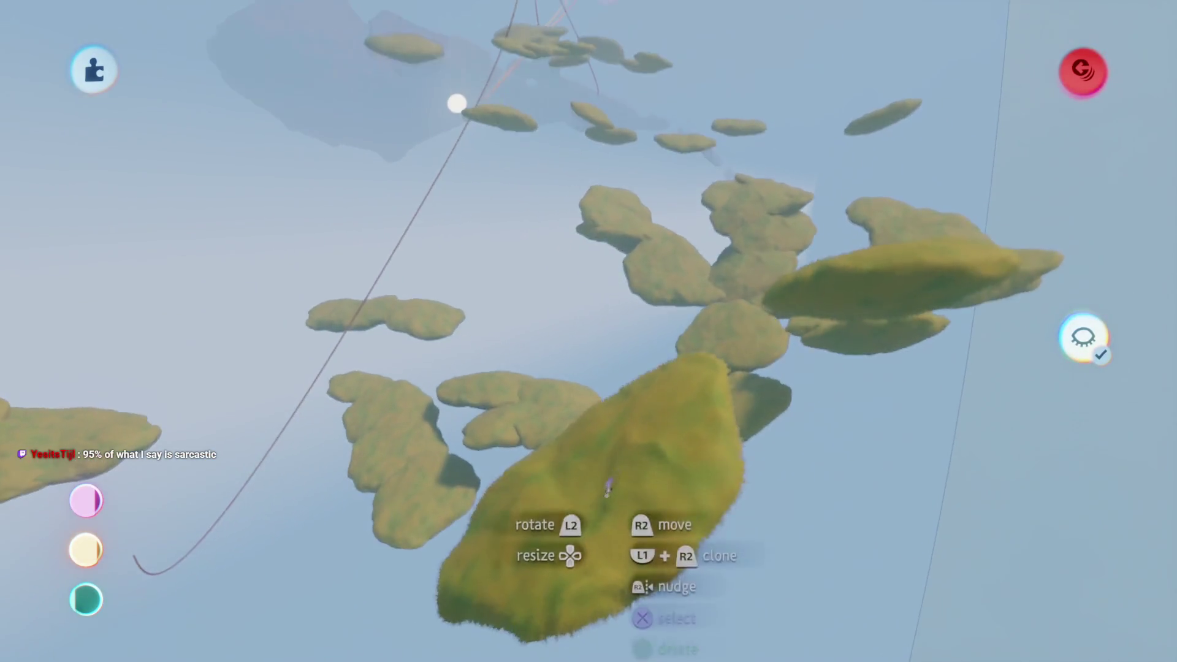
{"action": "left_click", "coordinate": [601, 484]}
{"action": "key", "text": "Escape"}
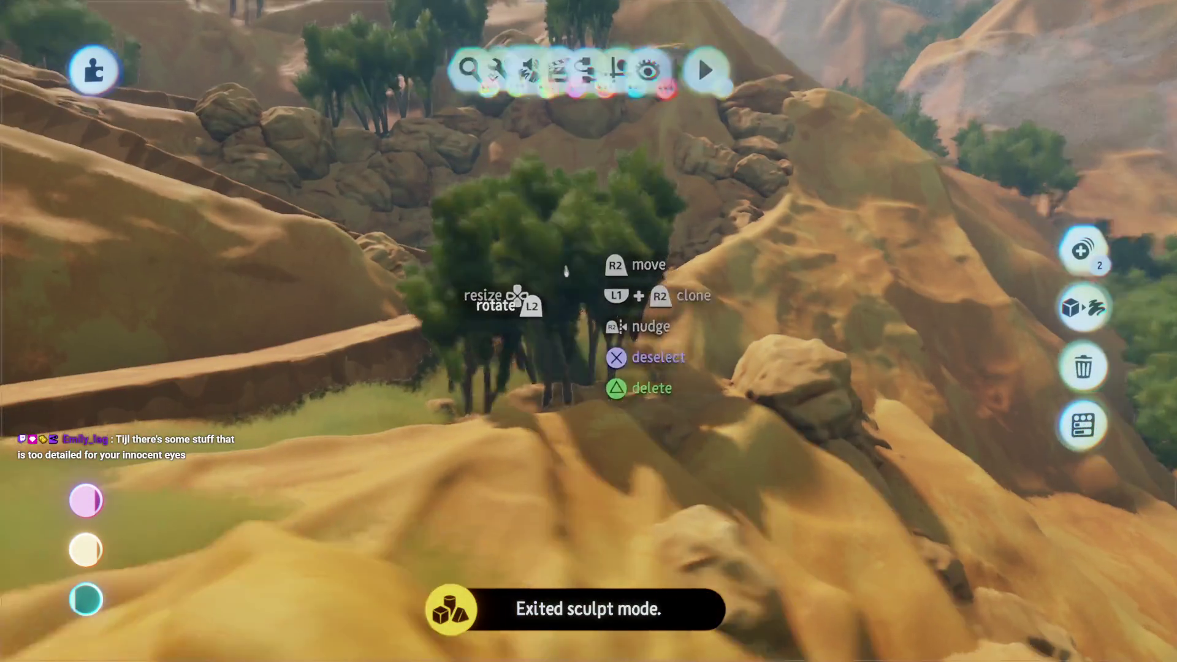
Grab the hillside tree cluster and drag it to a new spot on the hillside
{"action": "mouse_move", "coordinate": [564, 288]}
{"action": "left_mouse_down"}
{"action": "mouse_move", "coordinate": [564, 210]}
{"action": "mouse_move", "coordinate": [571, 300]}
{"action": "mouse_move", "coordinate": [578, 268]}
{"action": "mouse_move", "coordinate": [595, 297]}
{"action": "left_mouse_up"}
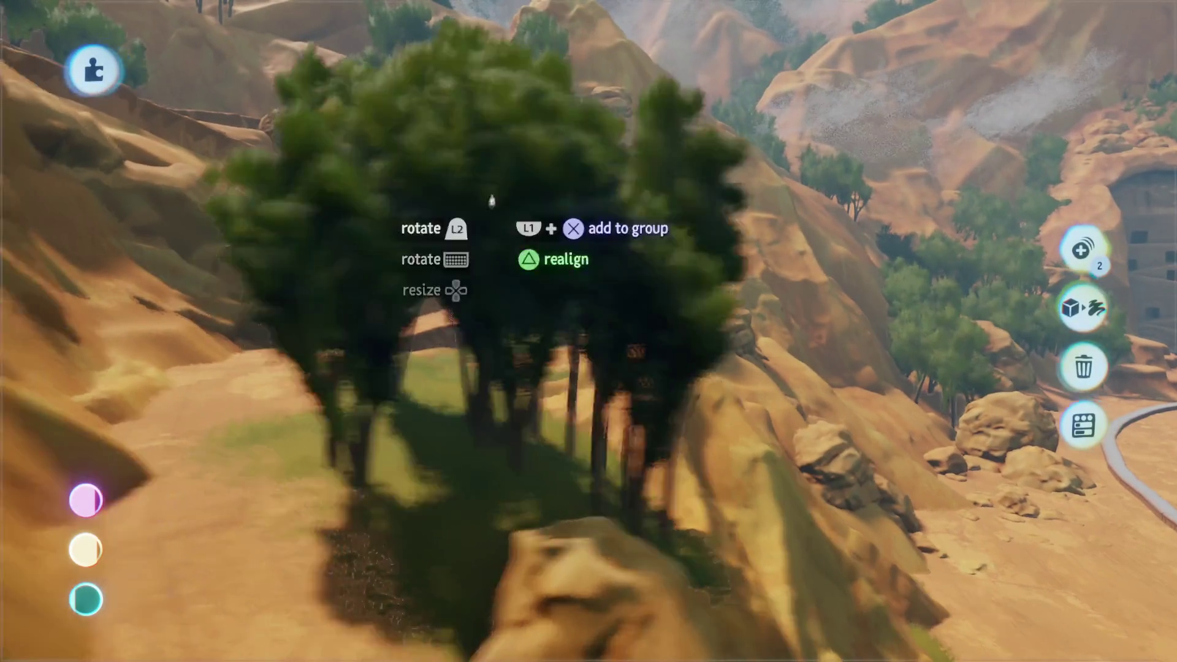
{"action": "left_click_drag", "start_coordinate": [492, 200], "coordinate": [519, 117]}
{"action": "mouse_move", "coordinate": [531, 246]}
{"action": "left_mouse_down"}
{"action": "mouse_move", "coordinate": [547, 211]}
{"action": "mouse_move", "coordinate": [525, 311]}
{"action": "mouse_move", "coordinate": [490, 157]}
{"action": "mouse_move", "coordinate": [505, 306]}
{"action": "mouse_move", "coordinate": [527, 307]}
{"action": "mouse_move", "coordinate": [516, 349]}
{"action": "left_mouse_up"}
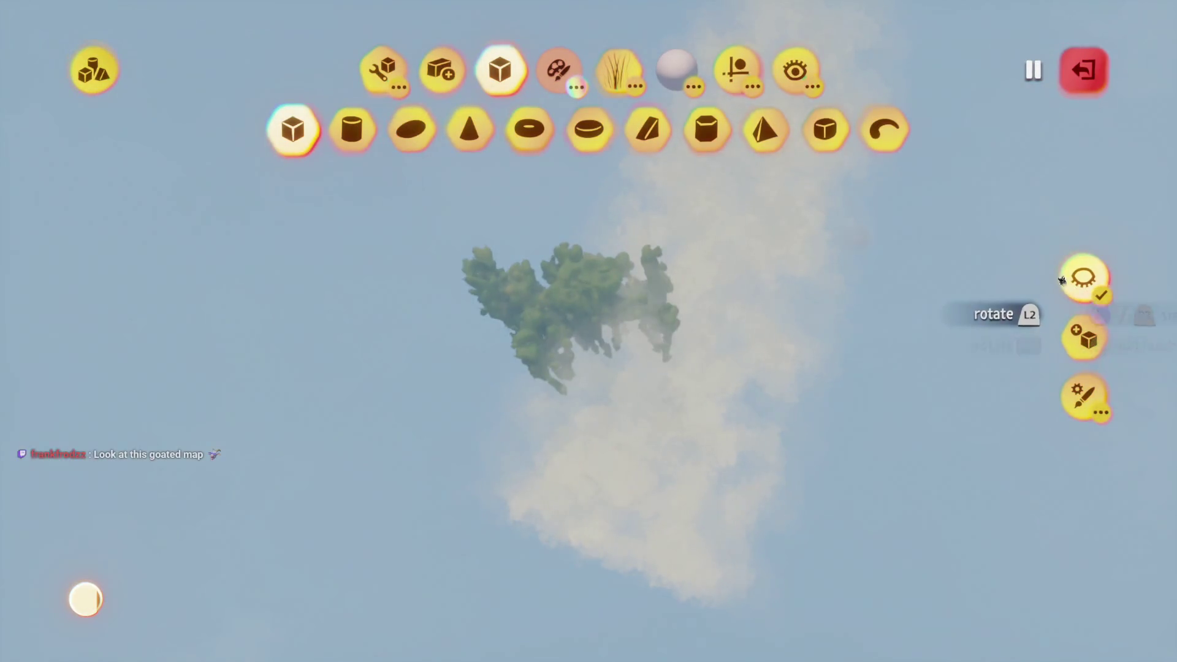
Show the whole canyon again, exit sculpting, and scale the tree group to 143%
{"action": "left_click", "coordinate": [1074, 278]}
{"action": "key", "text": "Escape"}
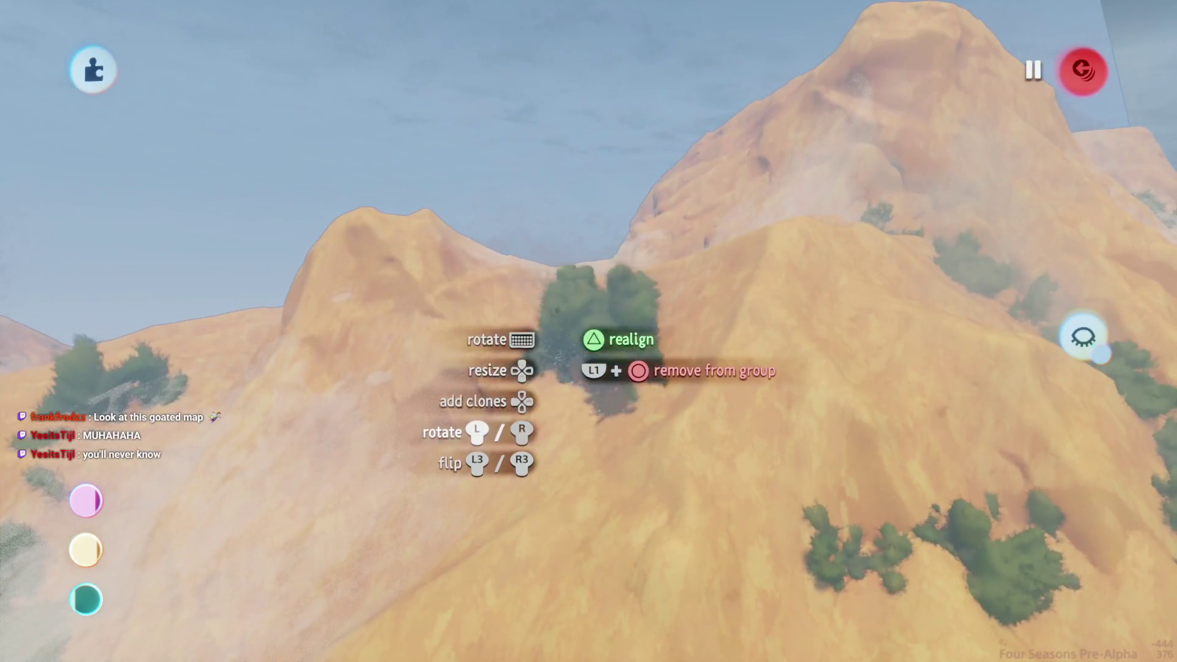
{"action": "key", "text": "Up"}
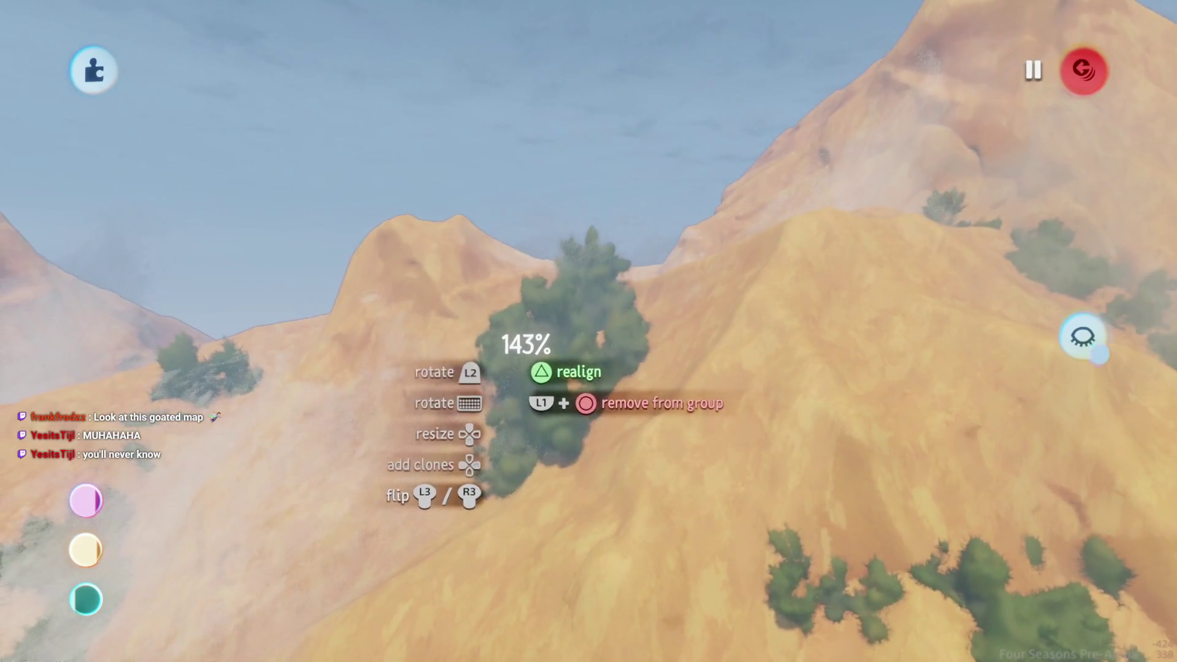
{"action": "key", "text": "Escape"}
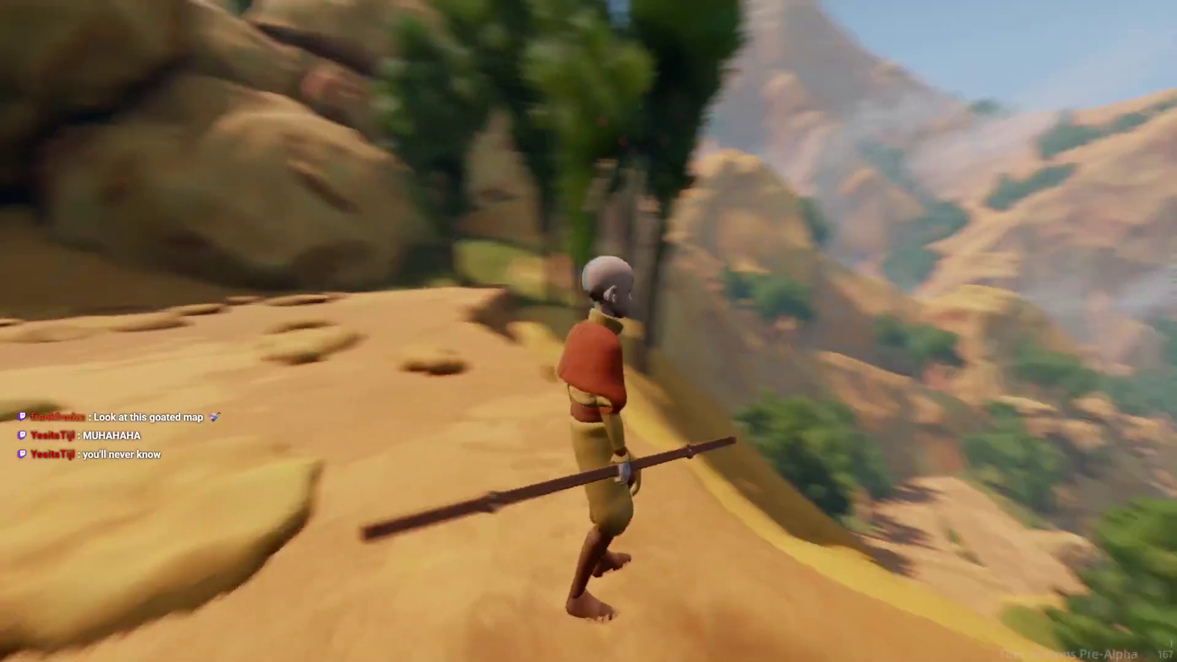
Playtest by running the character back and forth across the sandy slope toward the valley
{"action": "key", "text": "w"}
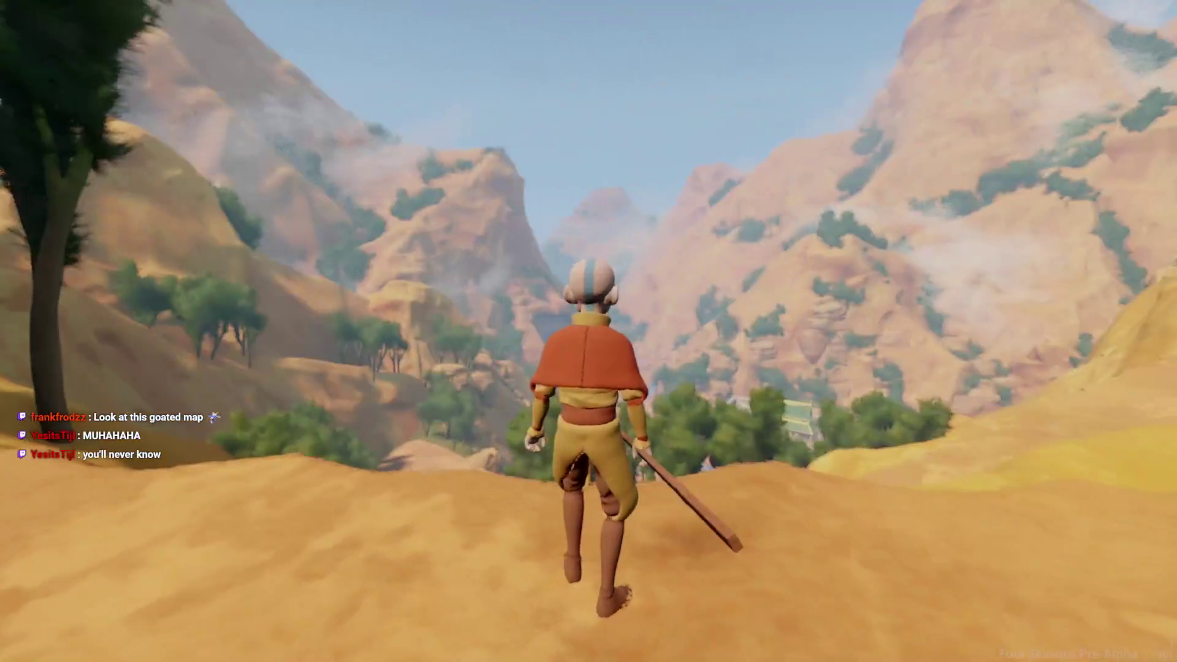
{"action": "key", "text": "w"}
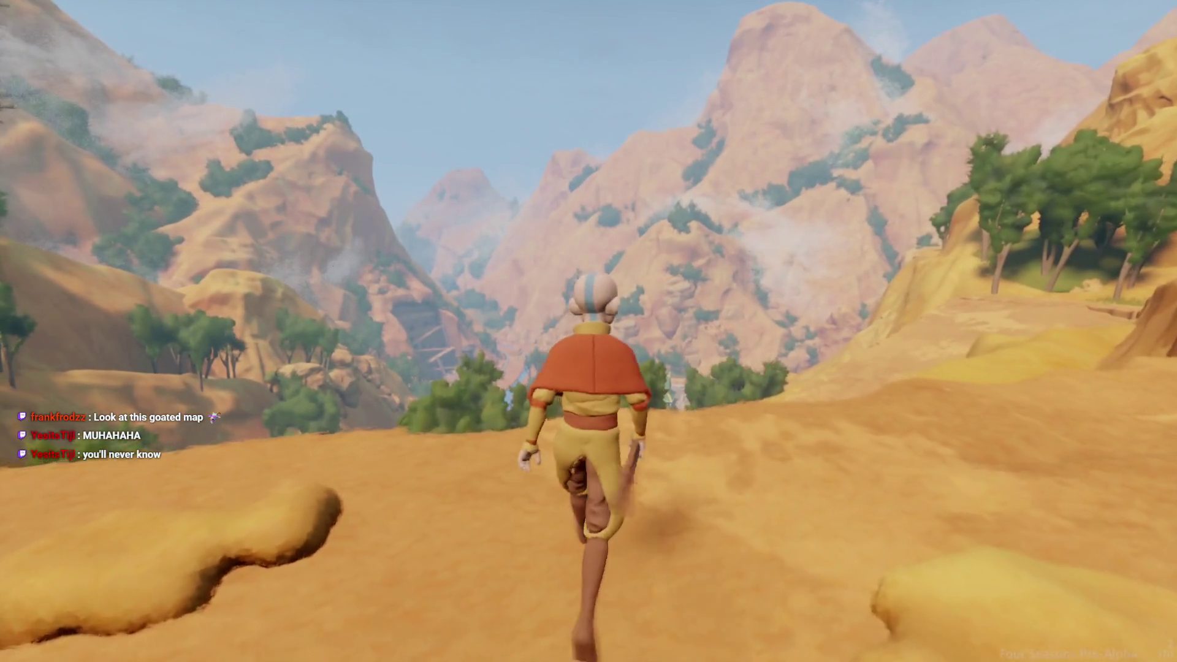
{"action": "key", "text": "d"}
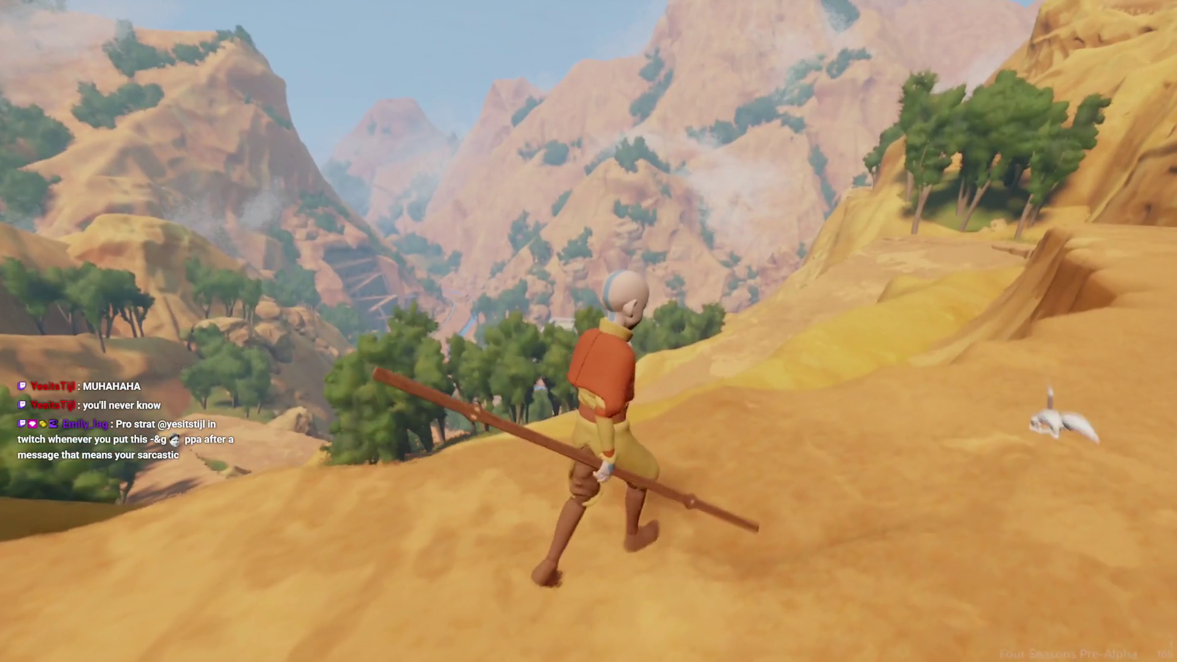
{"action": "key", "text": "a"}
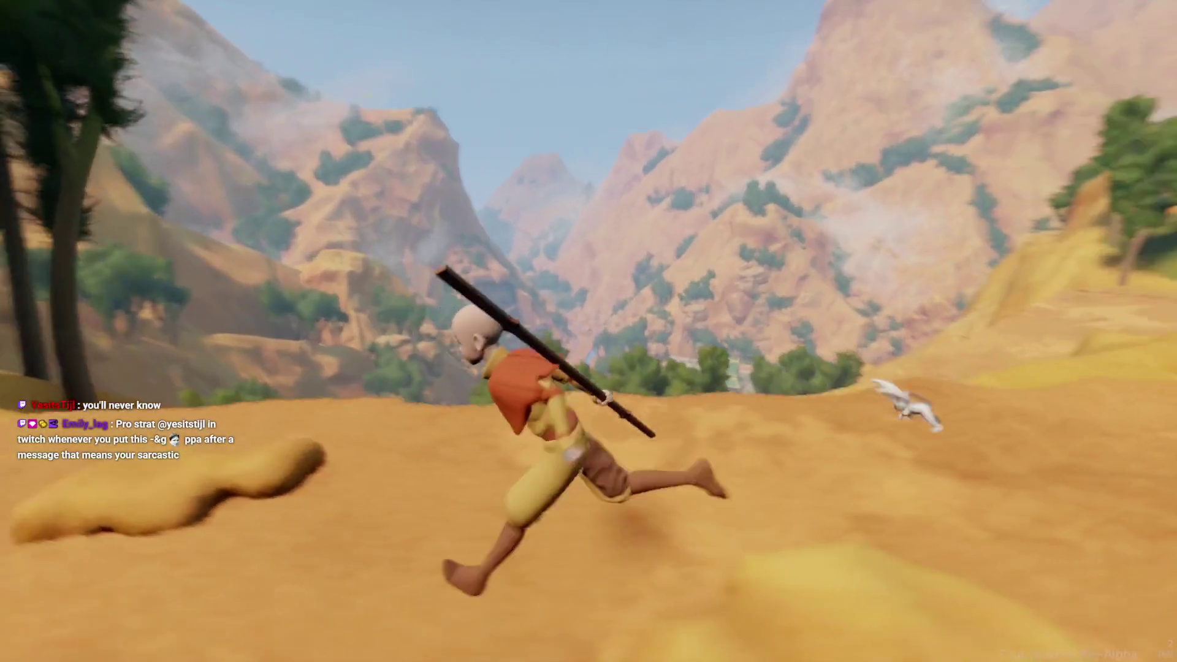
{"action": "key", "text": "w"}
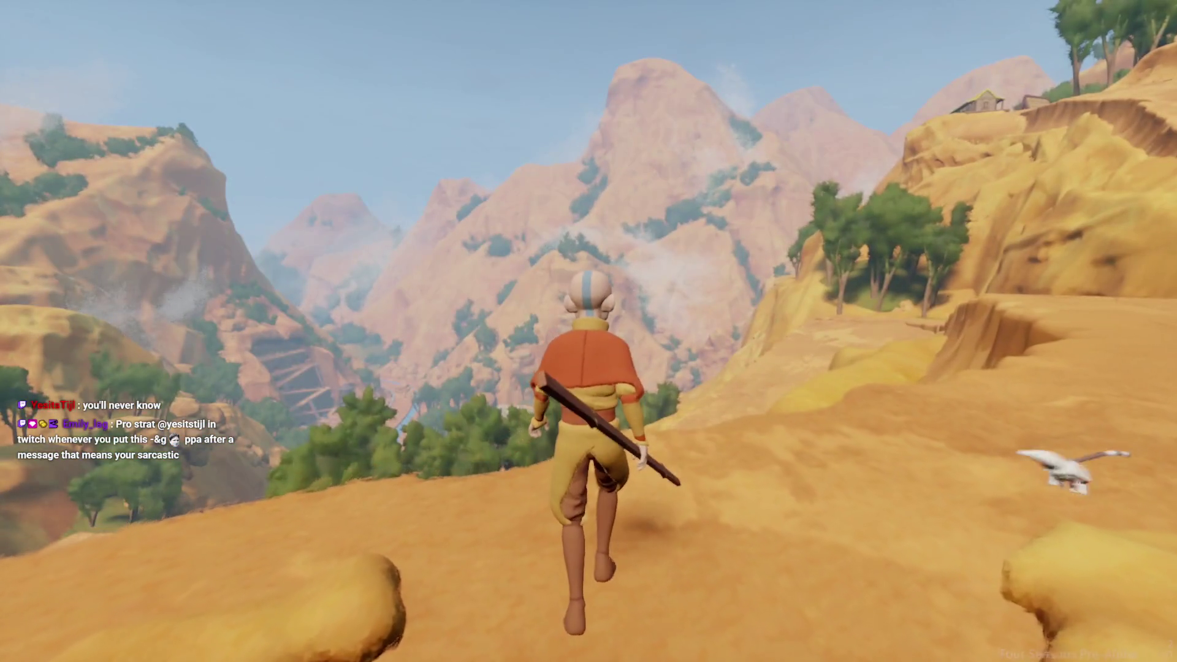
{"action": "key", "text": "a"}
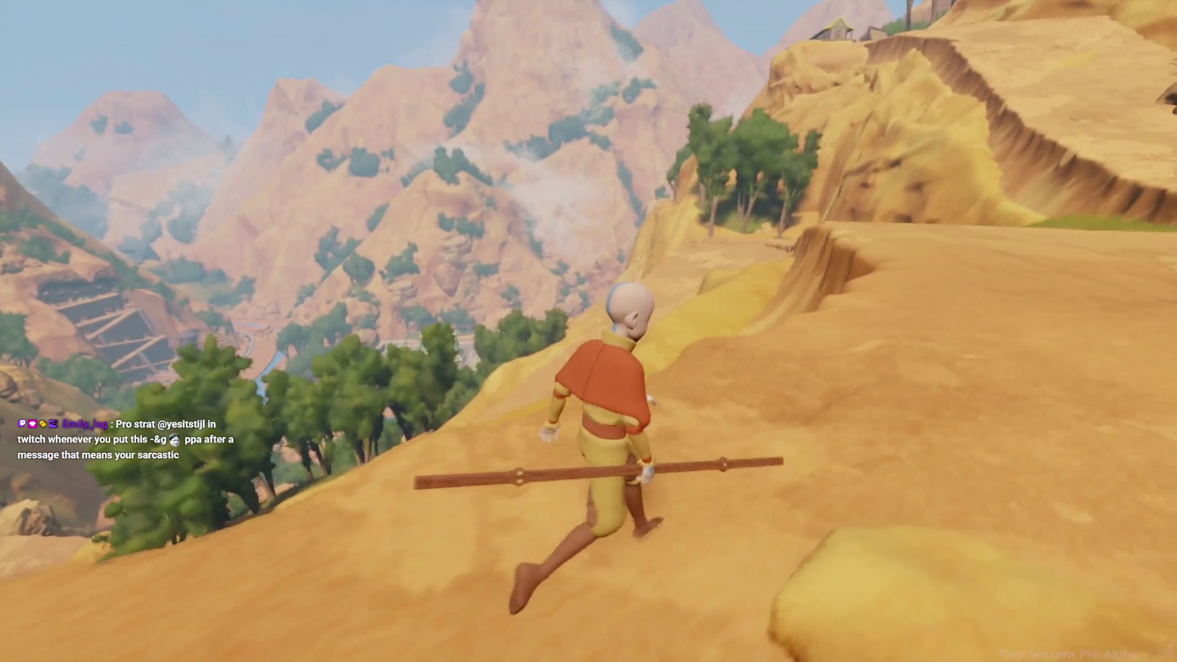
{"action": "key", "text": "w"}
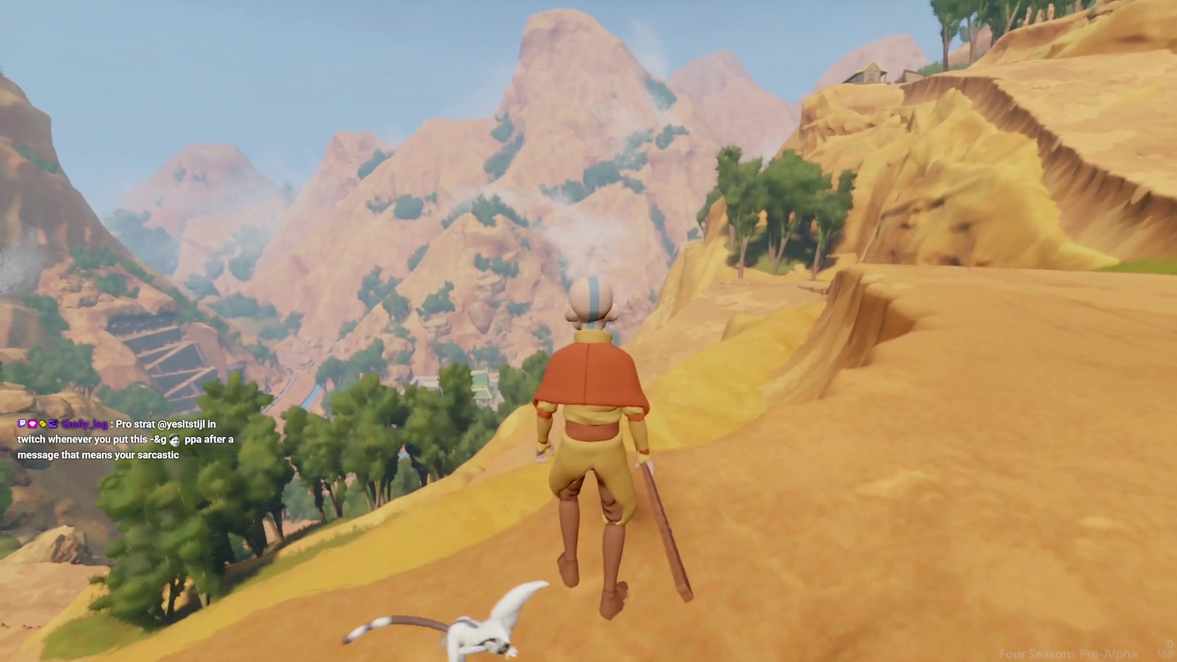
Sprint up the ridge past the cliff trees, then pause and switch to Edit Mode
{"action": "key", "text": "d"}
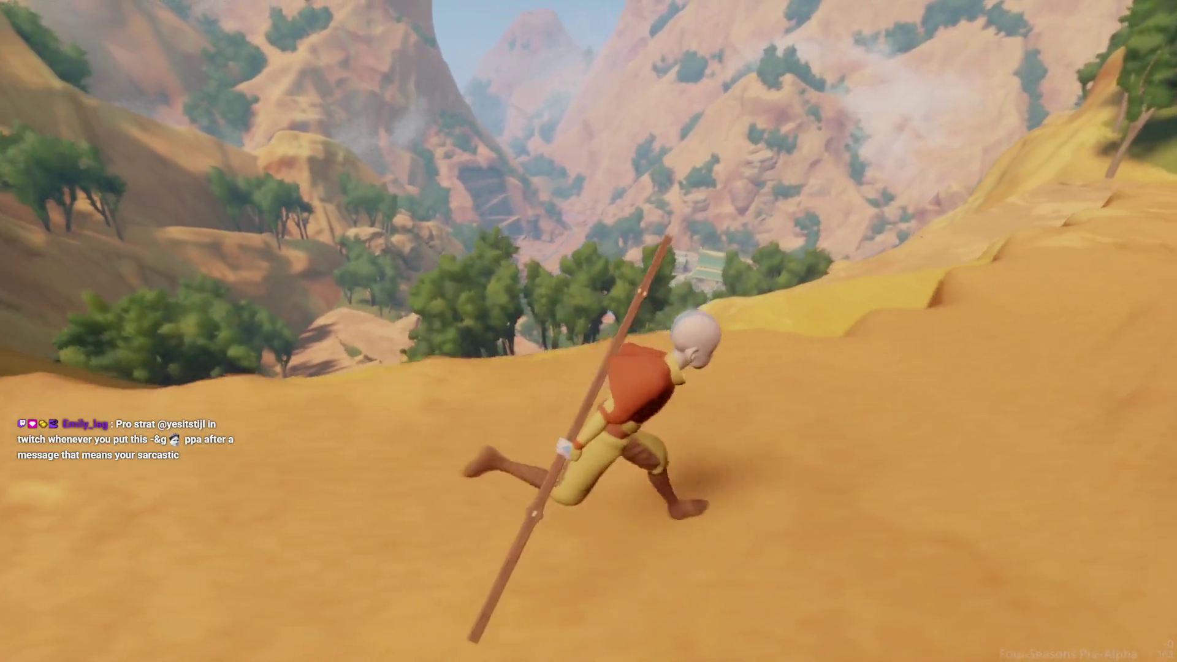
{"action": "key", "text": "w"}
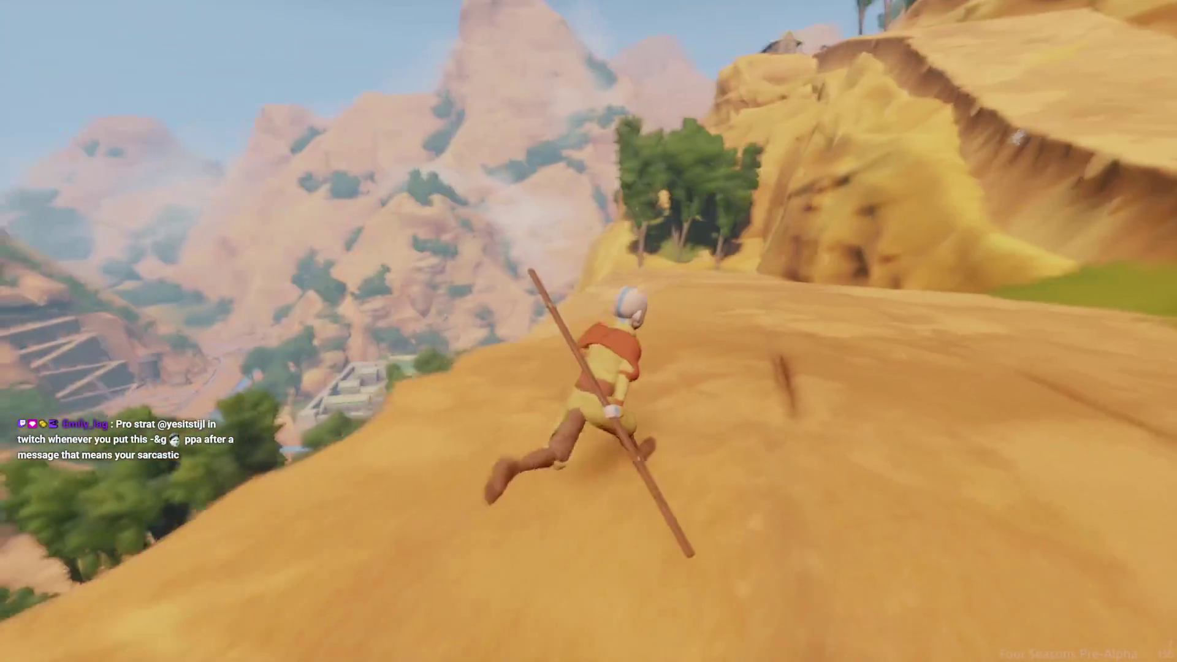
{"action": "key", "text": "w"}
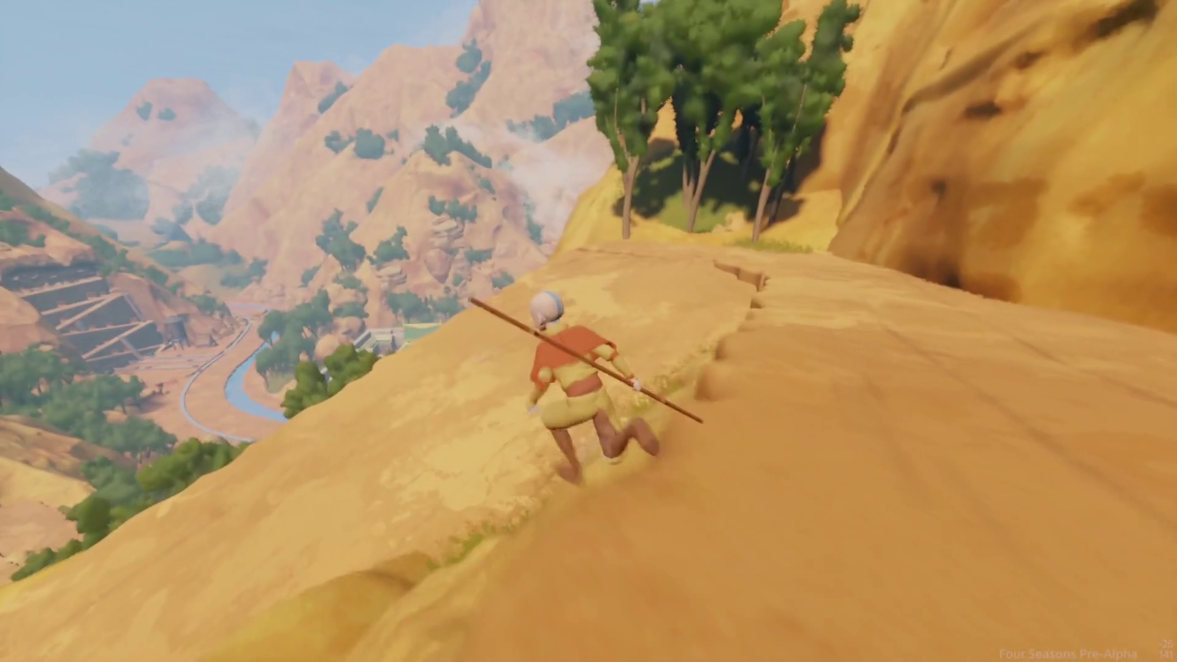
{"action": "key", "text": "shift"}
{"action": "key", "text": "w"}
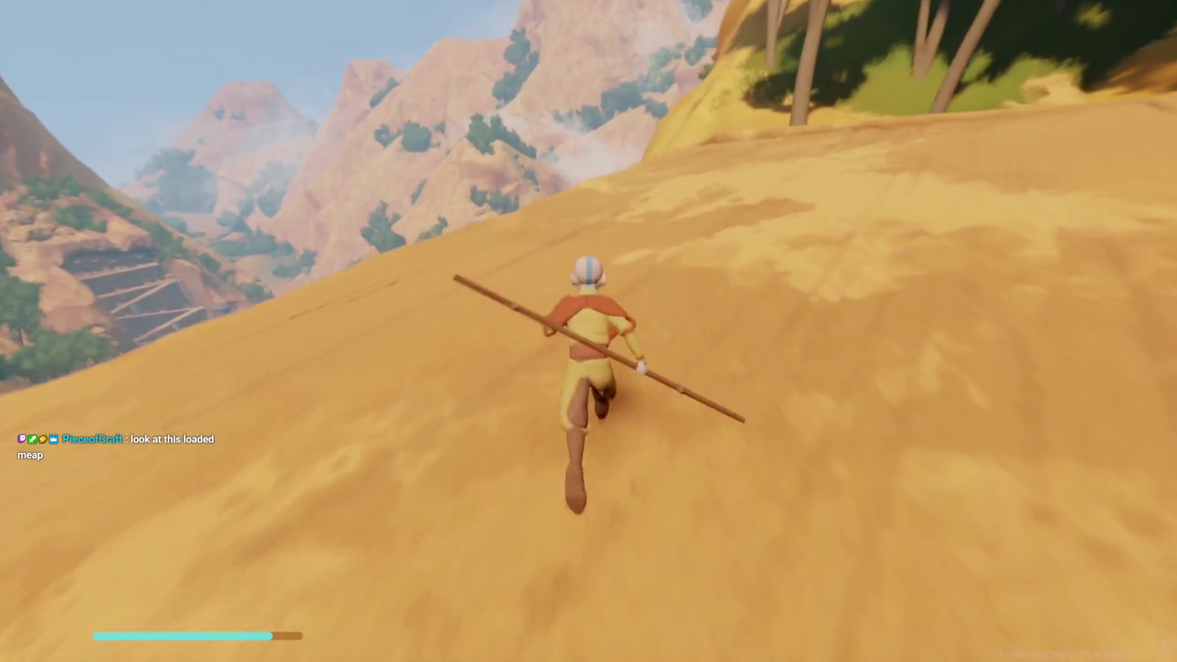
{"action": "key", "text": "w"}
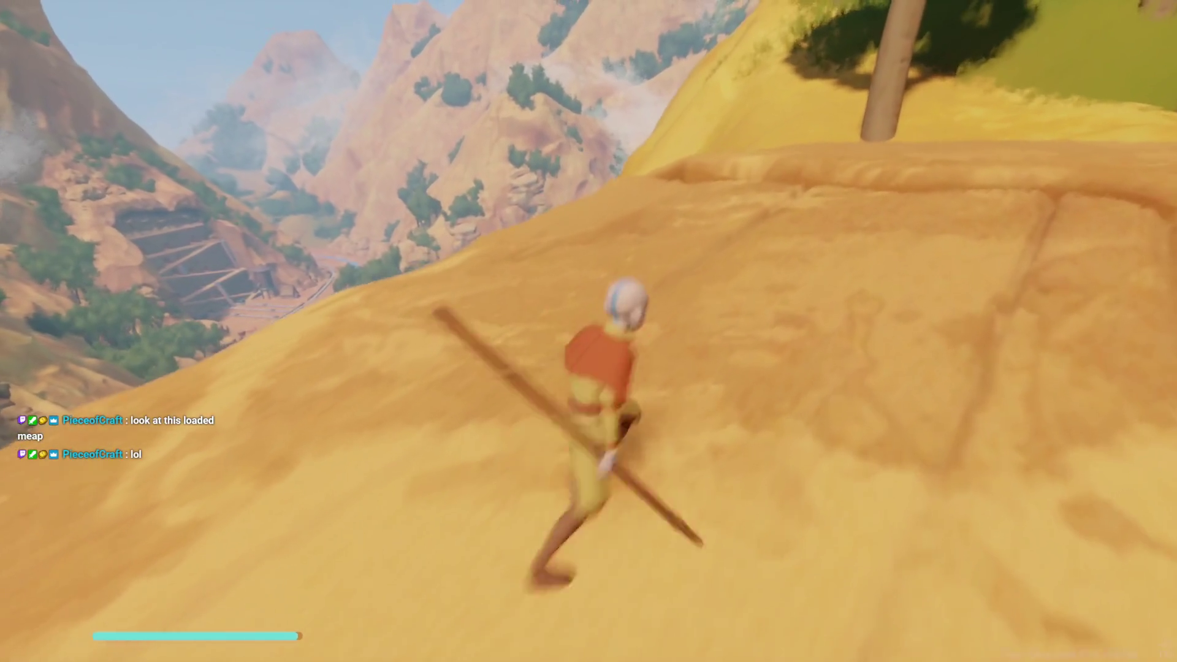
{"action": "key", "text": "w"}
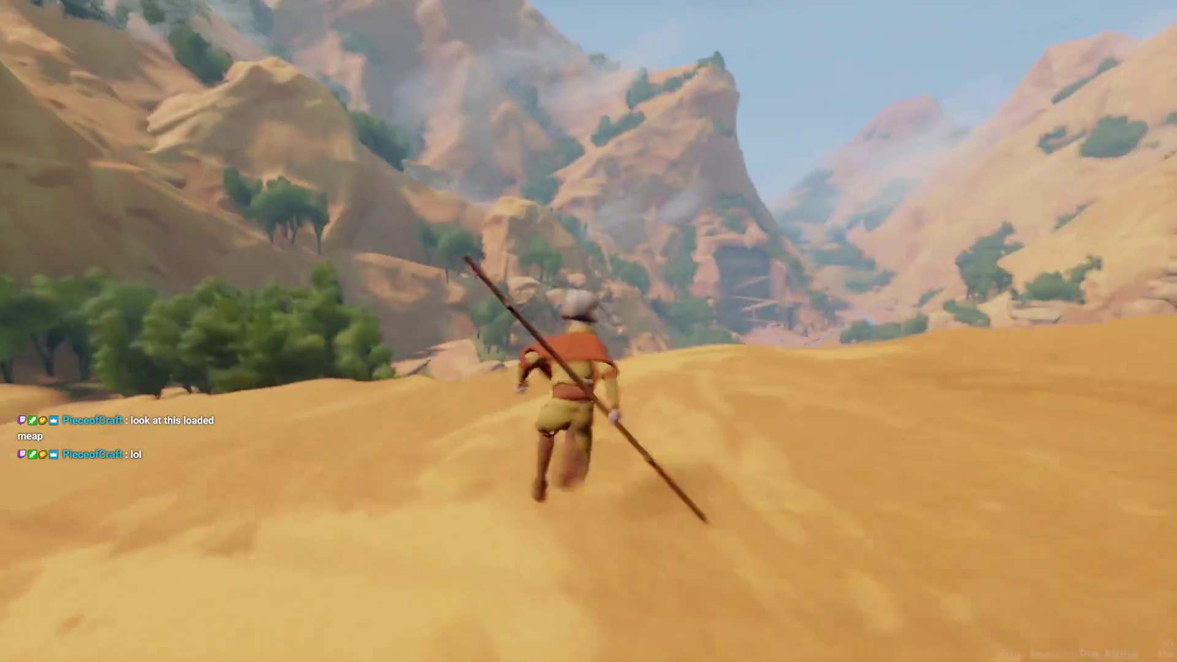
{"action": "key", "text": "Escape"}
{"action": "left_click", "coordinate": [285, 471]}
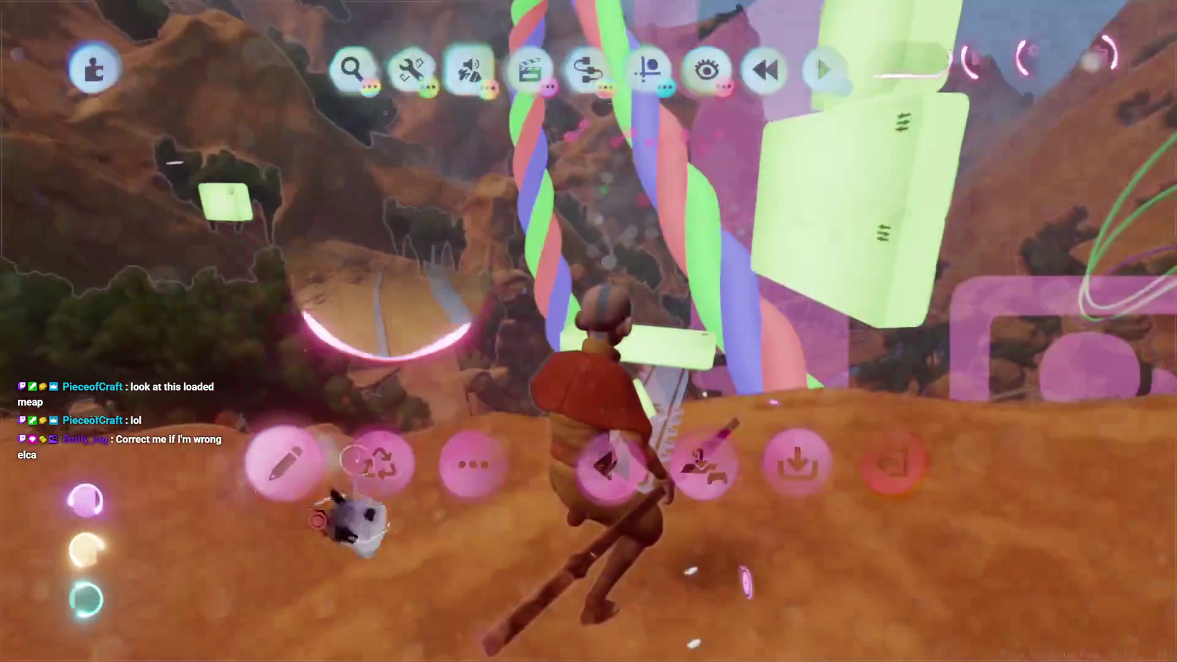
{"action": "scroll", "coordinate": [589, 332], "scroll_direction": "down", "scroll_amount": 5}
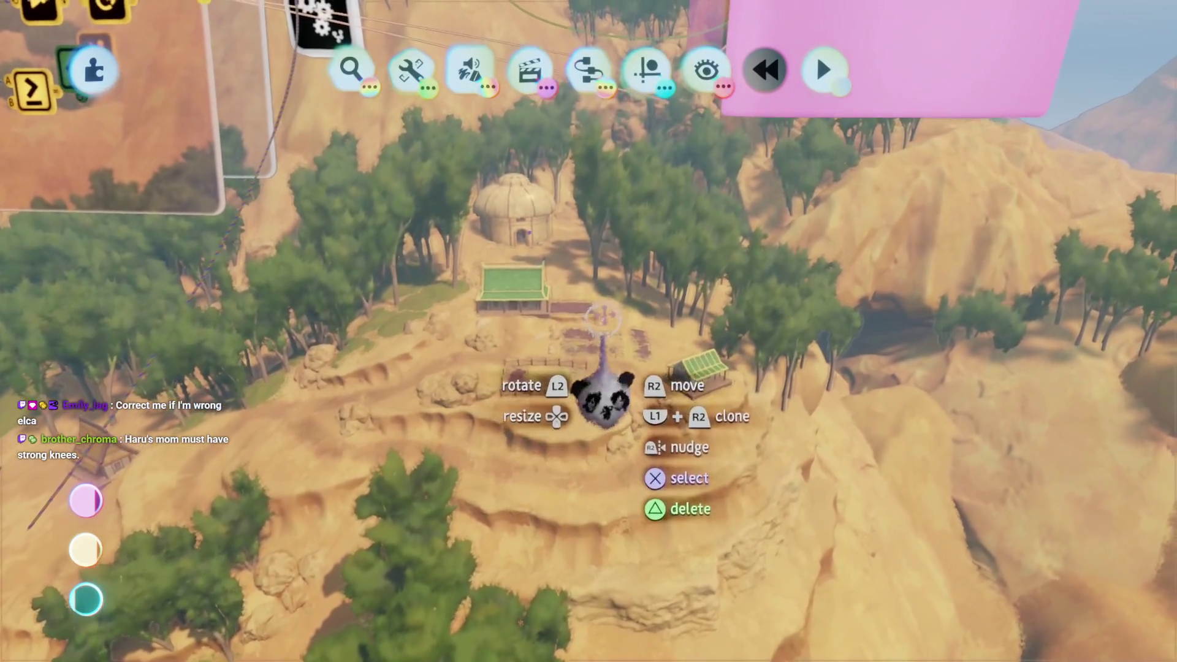
{"action": "key", "text": "Tab"}
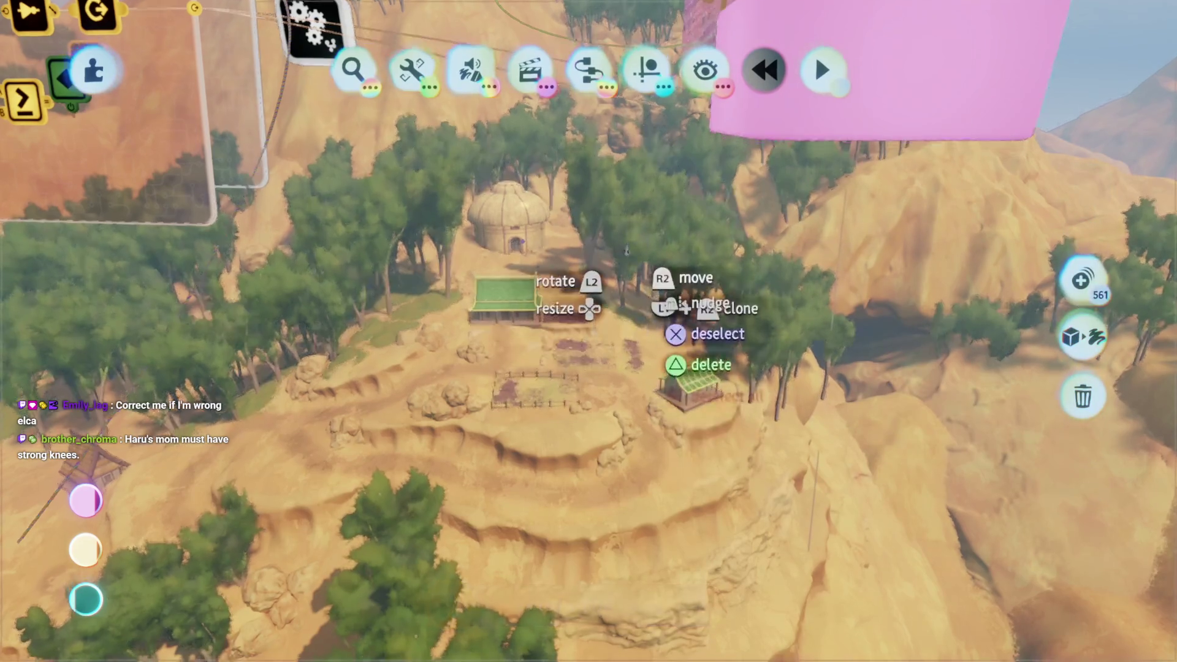
{"action": "left_click_drag", "start_coordinate": [627, 245], "coordinate": [623, 243]}
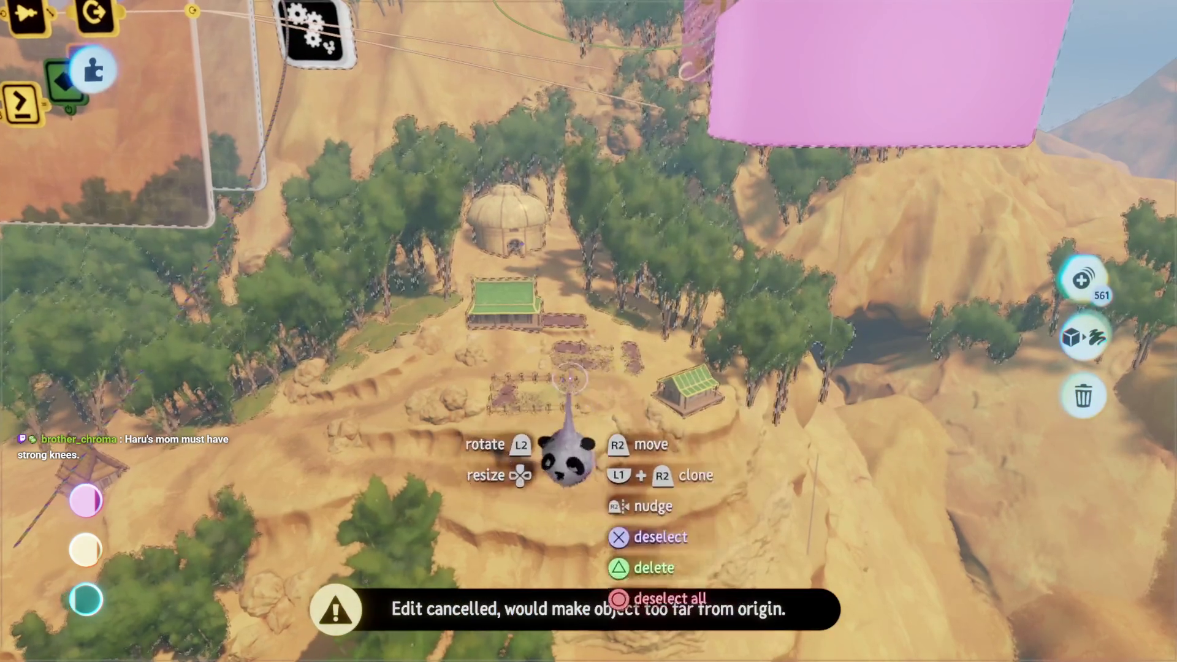
{"action": "key", "text": "Escape"}
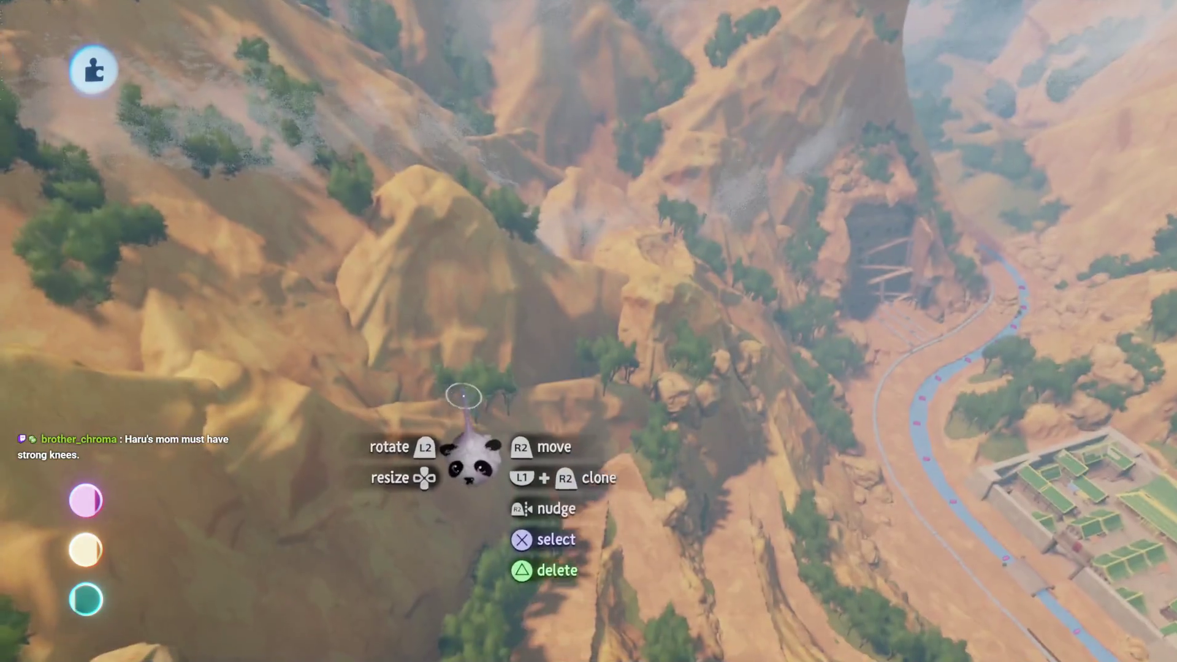
Leave sculpt mode and hide everything except the selected tree clusters to inspect them
{"action": "key", "text": "Escape"}
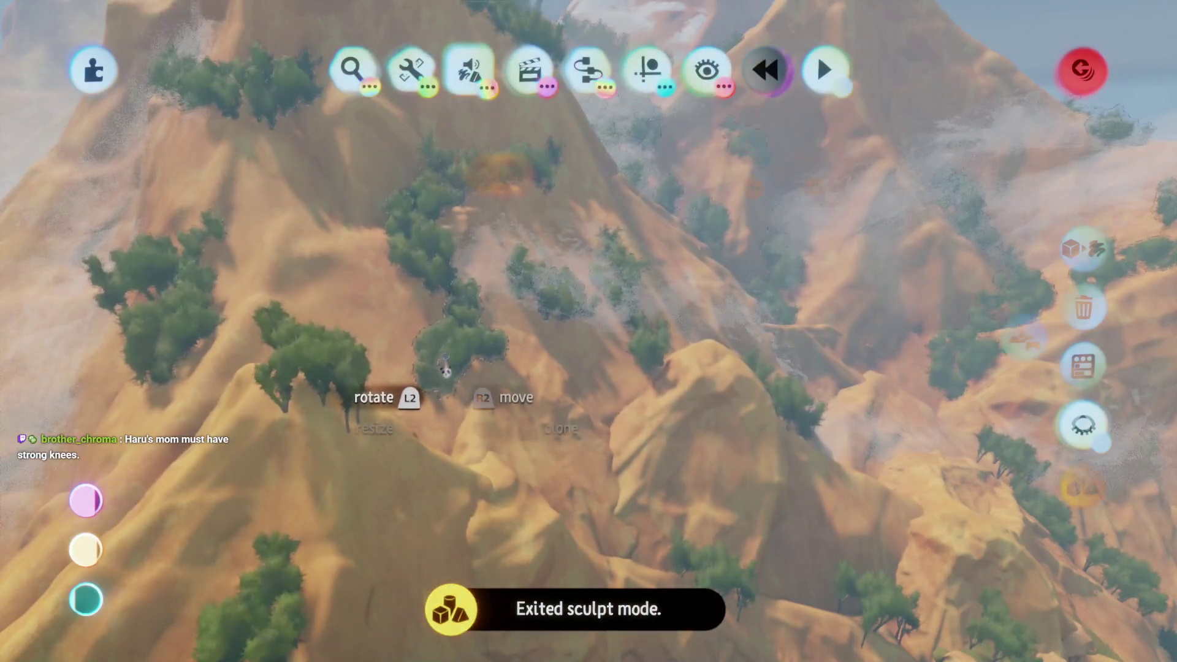
{"action": "left_click", "coordinate": [1083, 425]}
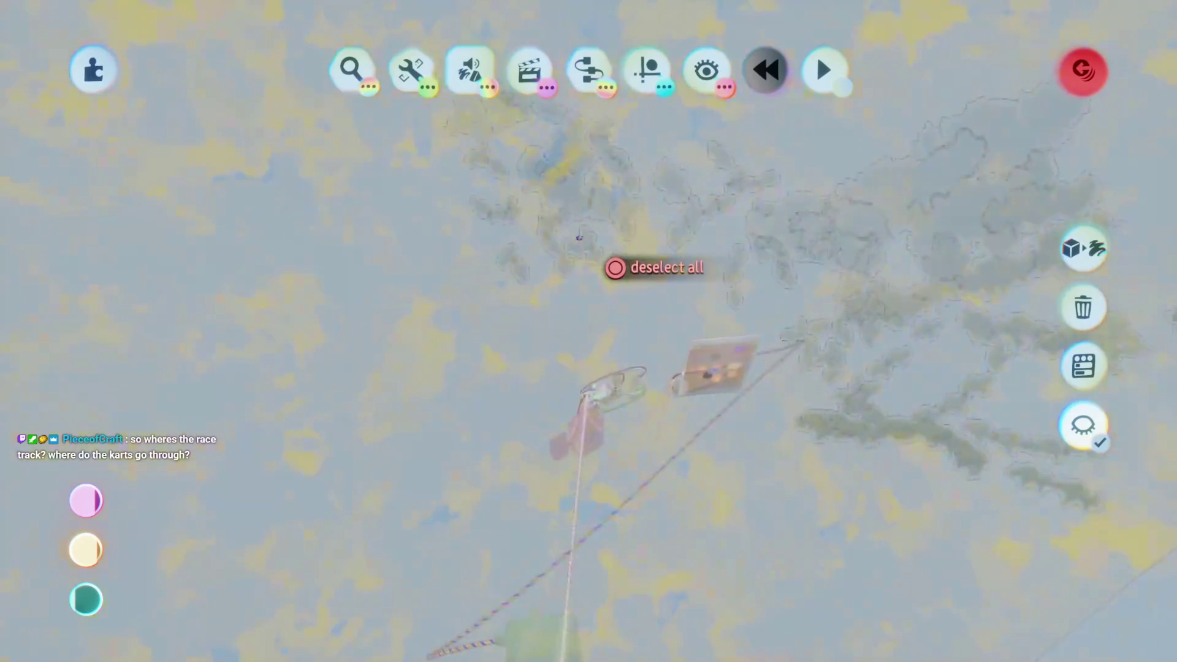
{"action": "scroll", "coordinate": [589, 331], "scroll_direction": "down", "scroll_amount": 5}
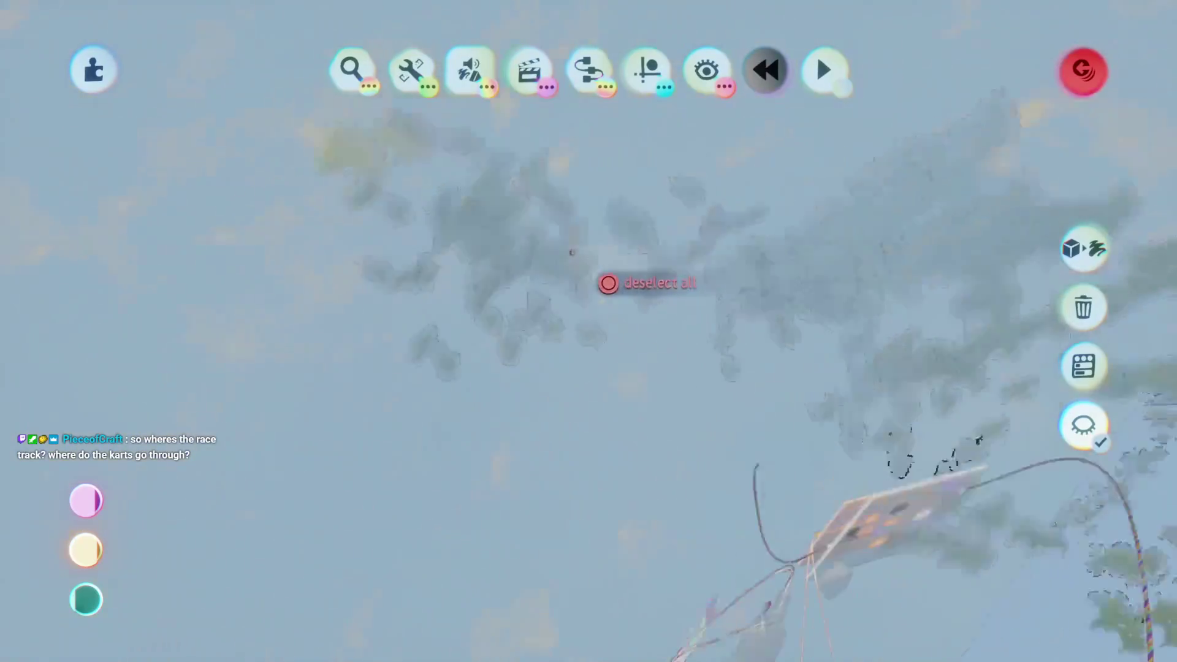
{"action": "mouse_move", "coordinate": [647, 69]}
{"action": "scroll", "coordinate": [639, 224], "scroll_direction": "up", "scroll_amount": 5}
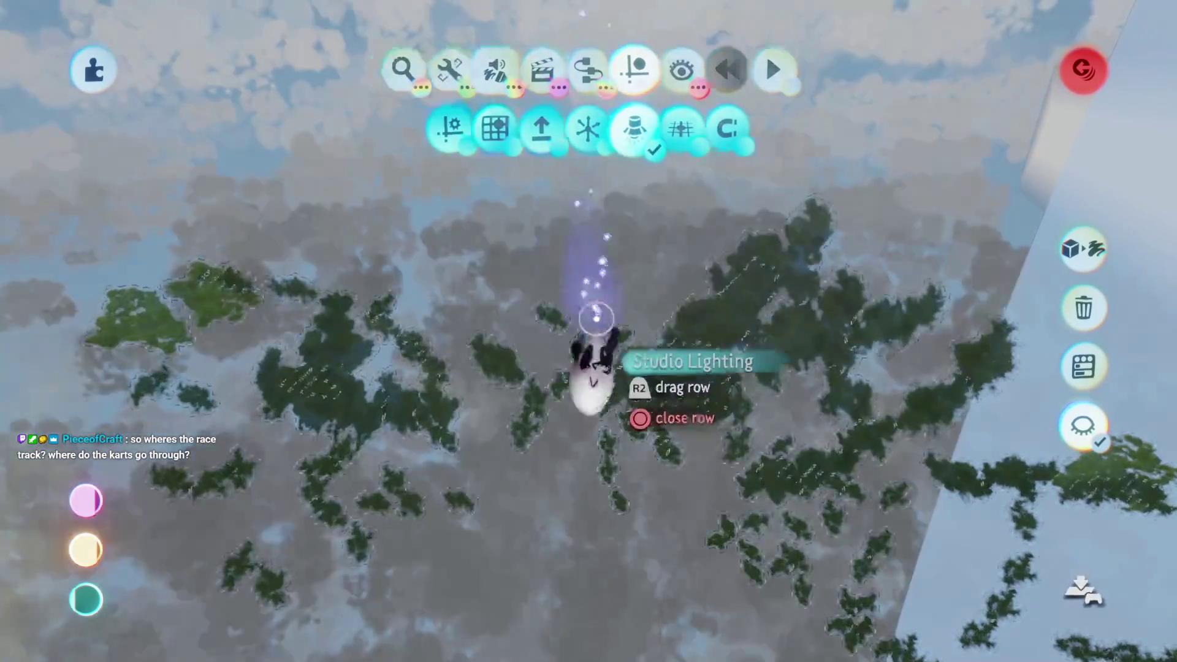
{"action": "key", "text": "Escape"}
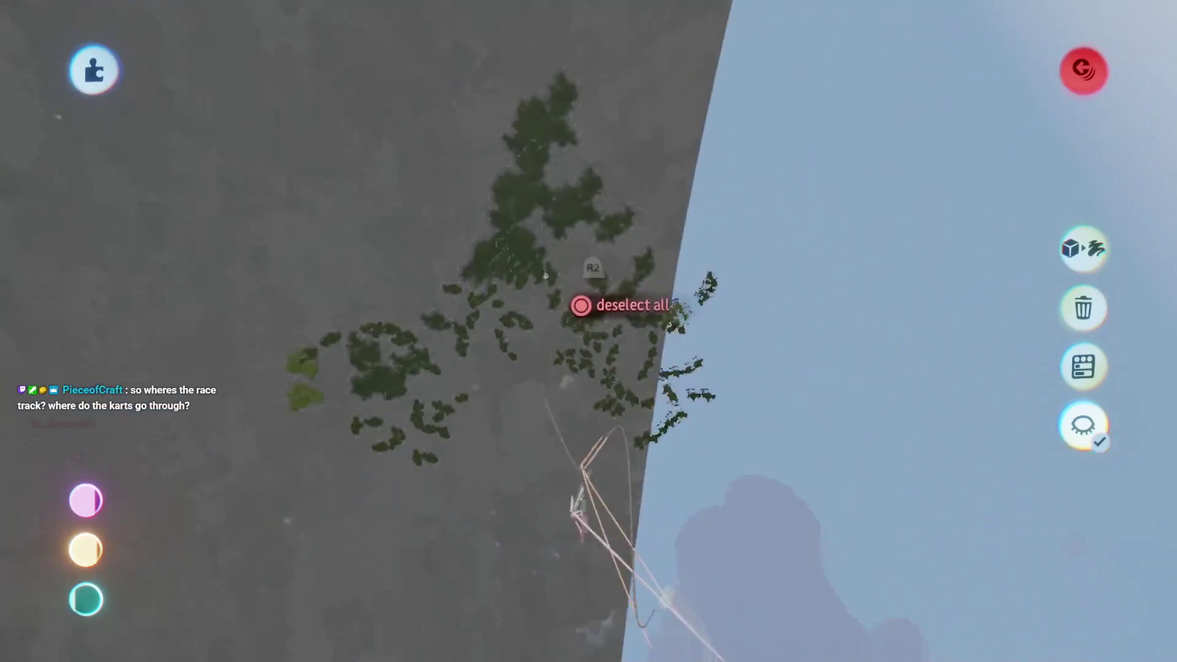
{"action": "mouse_move", "coordinate": [580, 304]}
{"action": "left_mouse_down"}
{"action": "mouse_move", "coordinate": [565, 368]}
{"action": "mouse_move", "coordinate": [548, 335]}
{"action": "mouse_move", "coordinate": [521, 339]}
{"action": "left_mouse_up"}
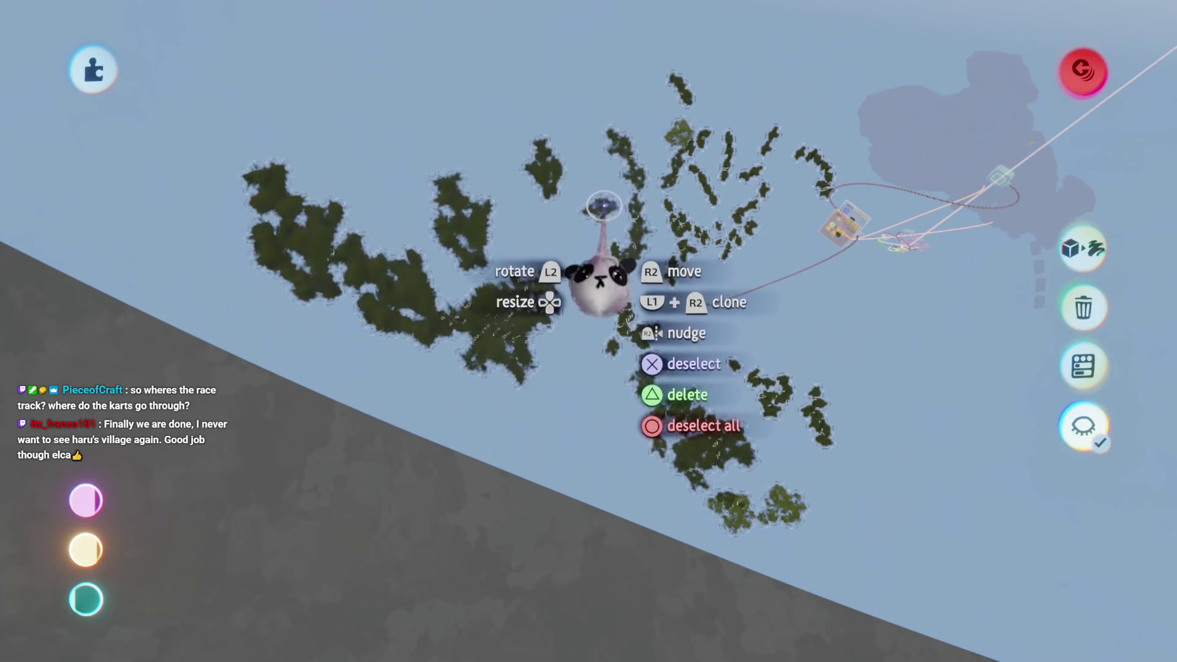
Deselect the central clusters to leave 104 selected, then unhide the canyon terrain
{"action": "left_click", "coordinate": [601, 284]}
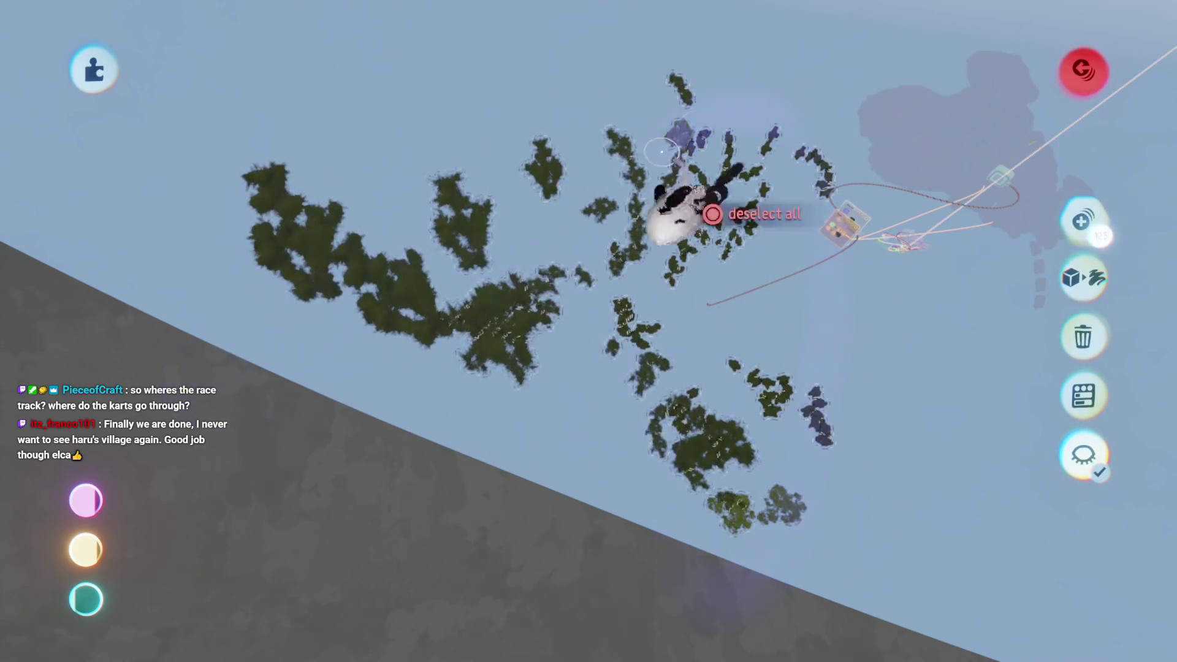
{"action": "left_click", "coordinate": [775, 307]}
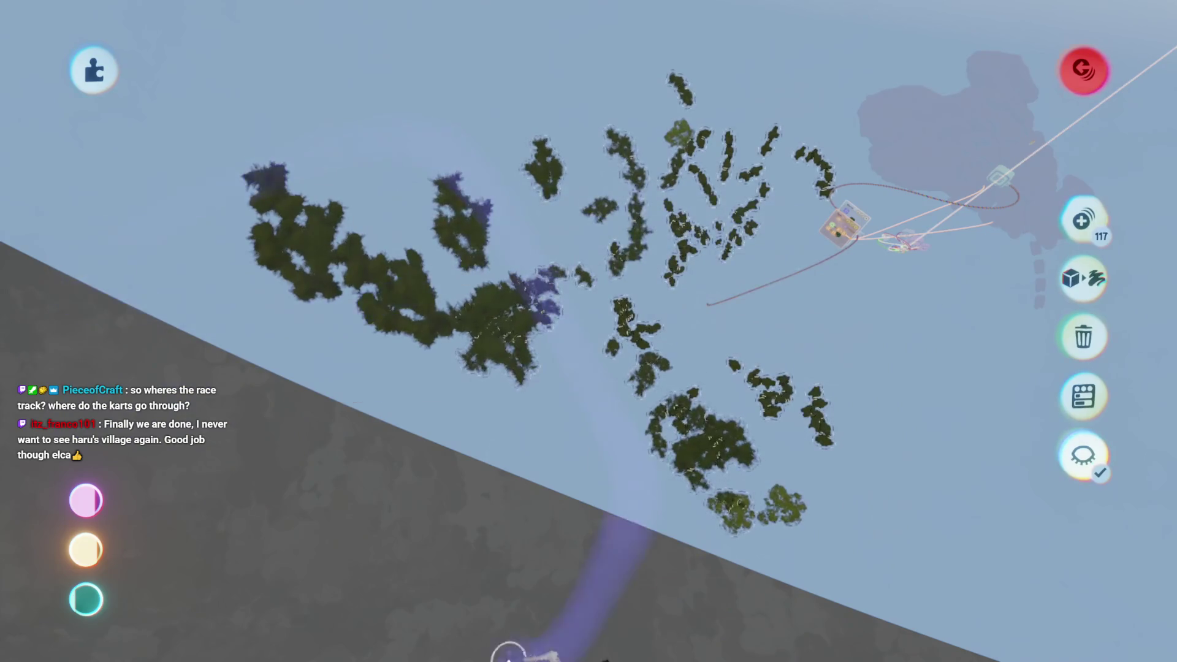
{"action": "left_click", "coordinate": [601, 285]}
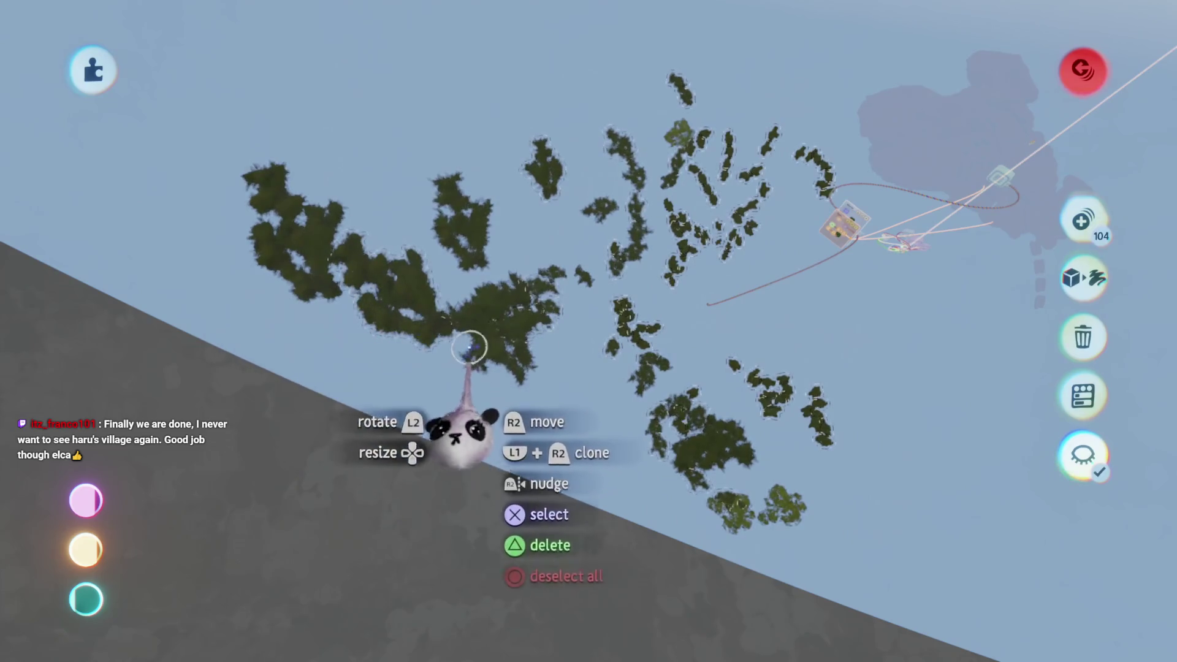
{"action": "scroll", "coordinate": [500, 328], "scroll_direction": "up", "scroll_amount": 5}
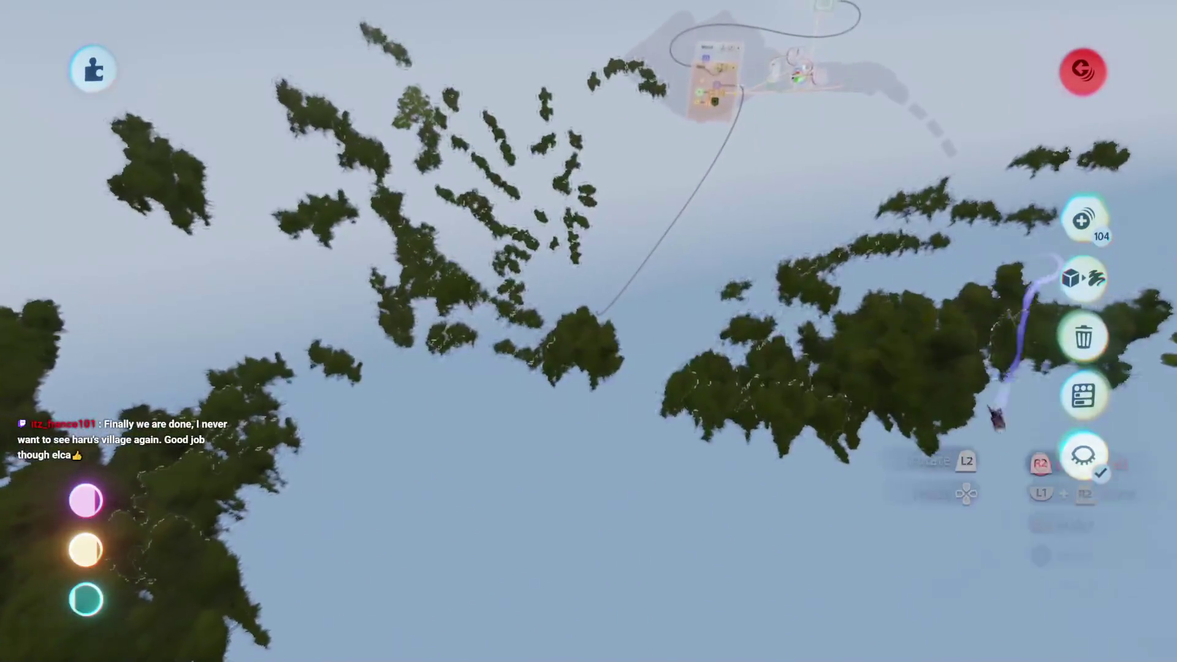
{"action": "left_click", "coordinate": [1083, 457]}
{"action": "scroll", "coordinate": [513, 210], "scroll_direction": "up", "scroll_amount": 5}
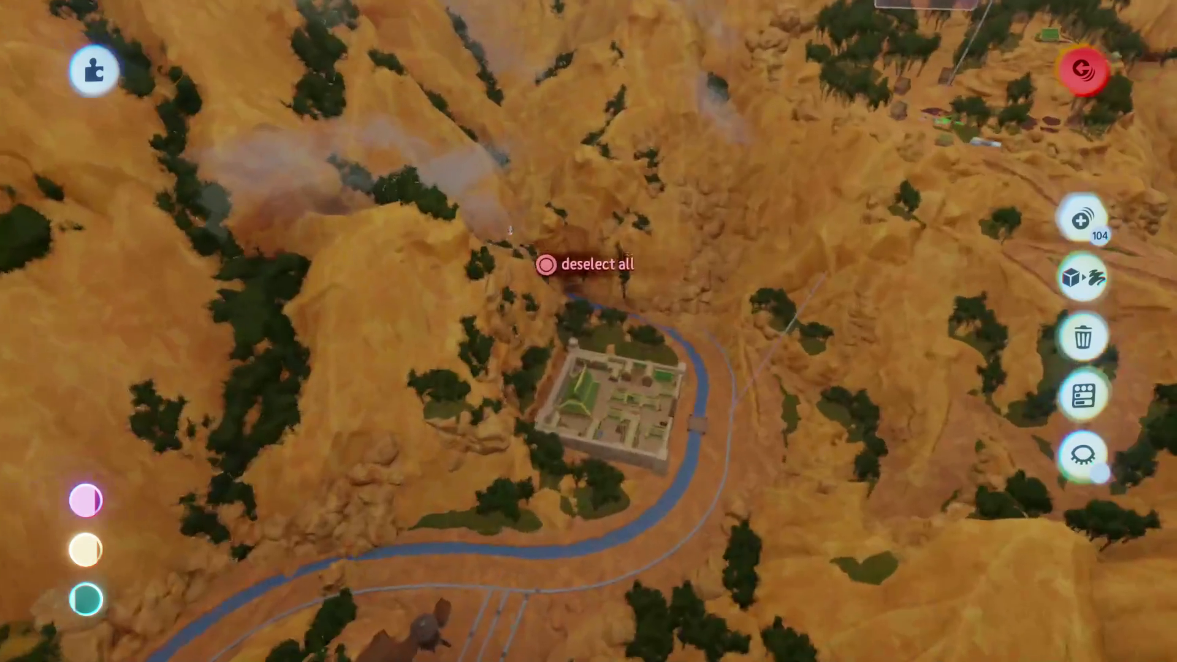
{"action": "scroll", "coordinate": [525, 310], "scroll_direction": "down", "scroll_amount": 3}
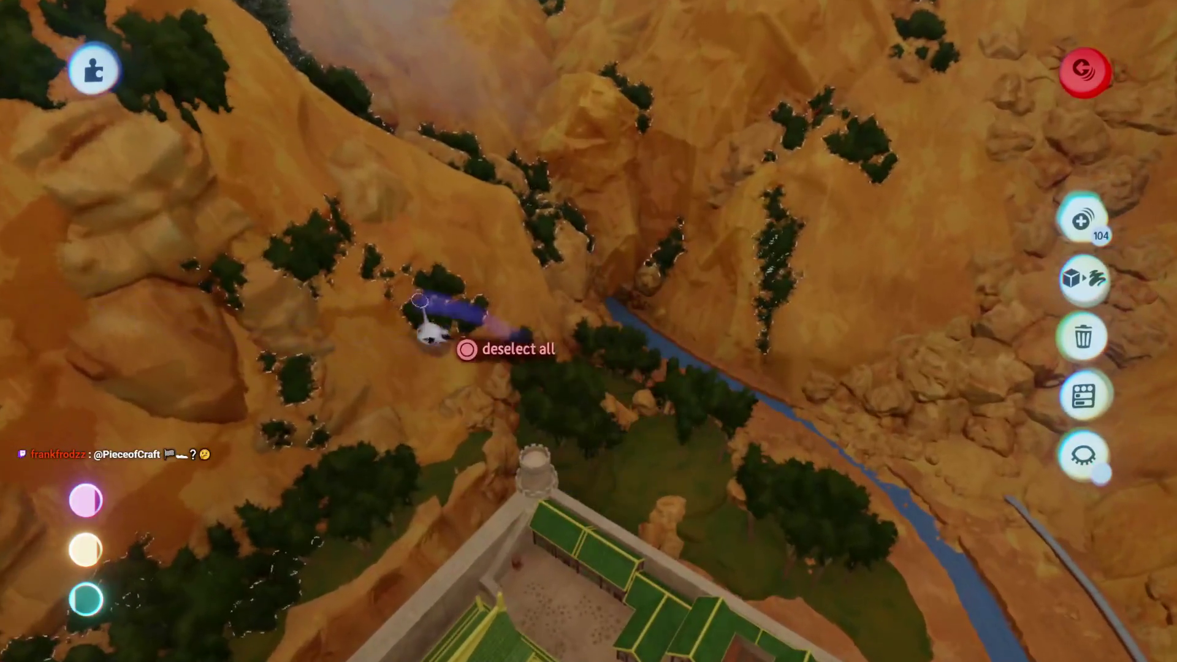
{"action": "left_click", "coordinate": [336, 324]}
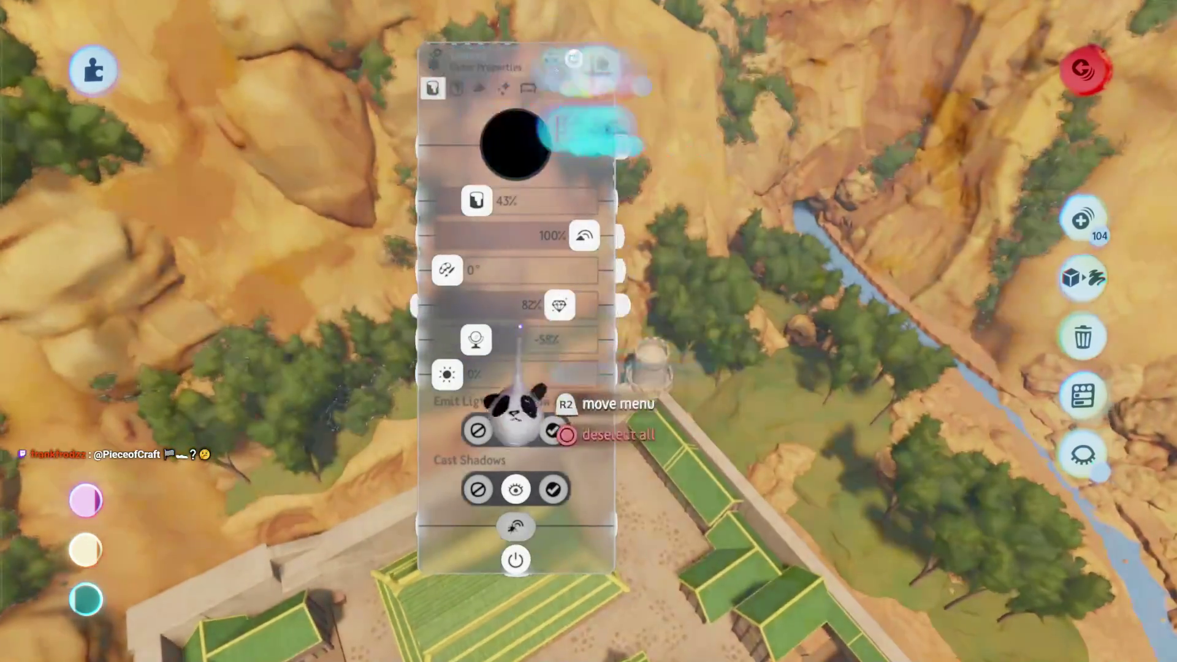
Set the selected trees' leaf Tint Colour to brown and adjust its tint amount
{"action": "left_click_drag", "start_coordinate": [515, 408], "coordinate": [718, 399]}
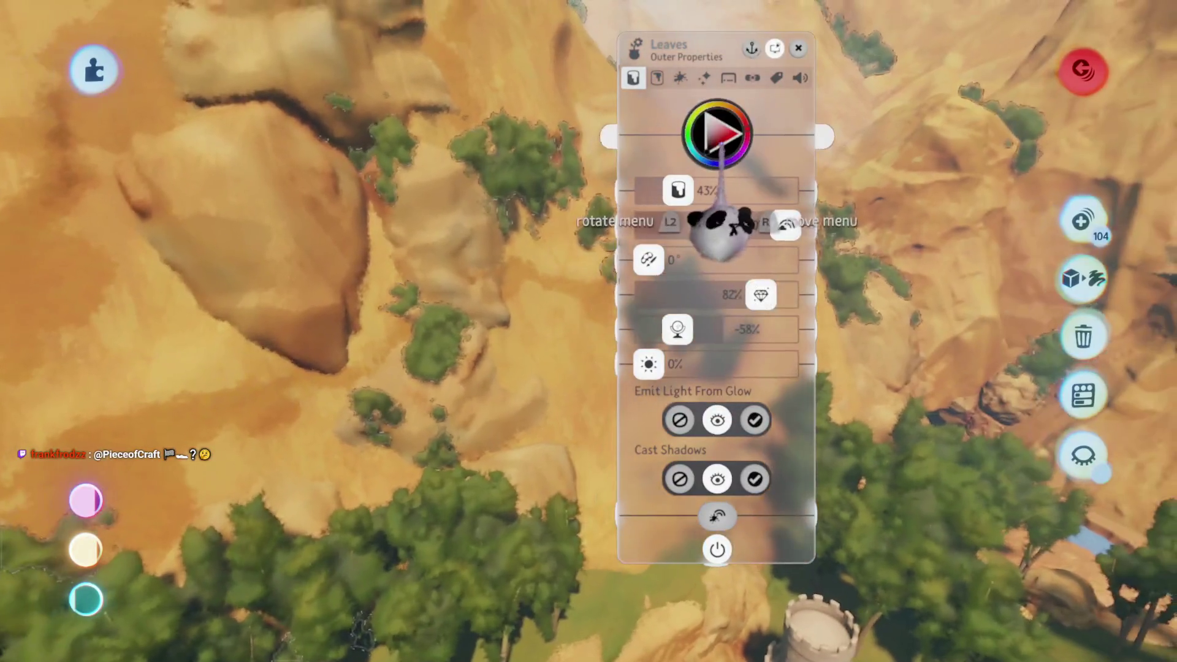
{"action": "left_click_drag", "start_coordinate": [736, 215], "coordinate": [723, 245]}
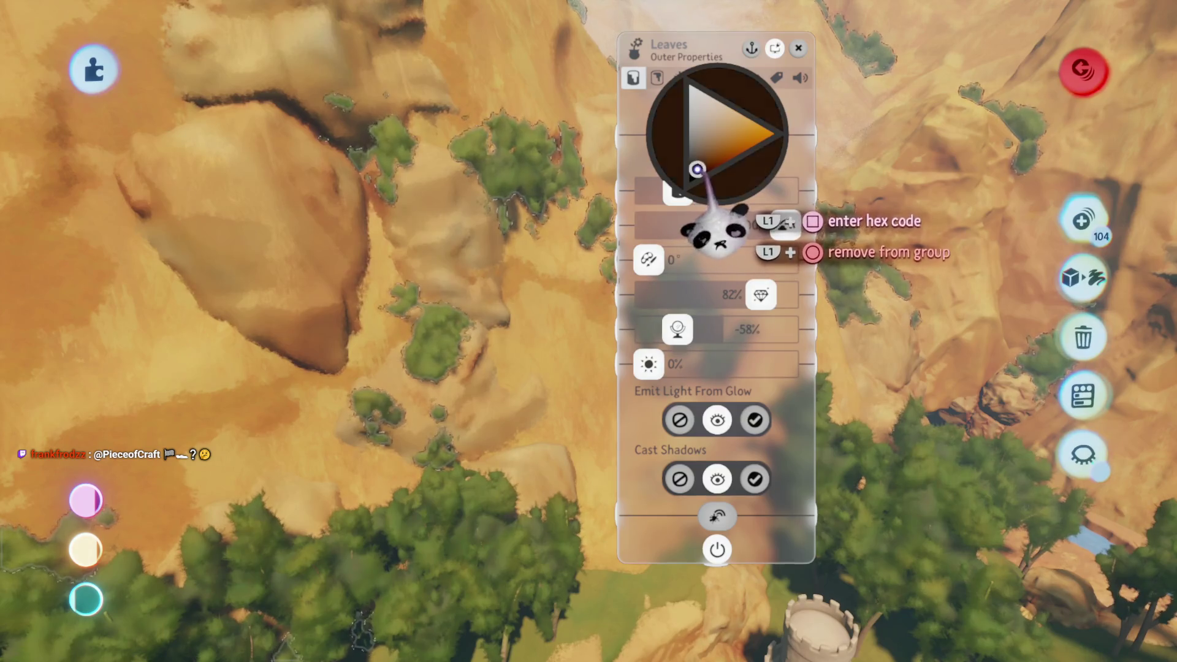
{"action": "left_click", "coordinate": [713, 145]}
{"action": "mouse_move", "coordinate": [657, 266]}
{"action": "left_mouse_down"}
{"action": "mouse_move", "coordinate": [625, 282]}
{"action": "mouse_move", "coordinate": [596, 275]}
{"action": "left_mouse_up"}
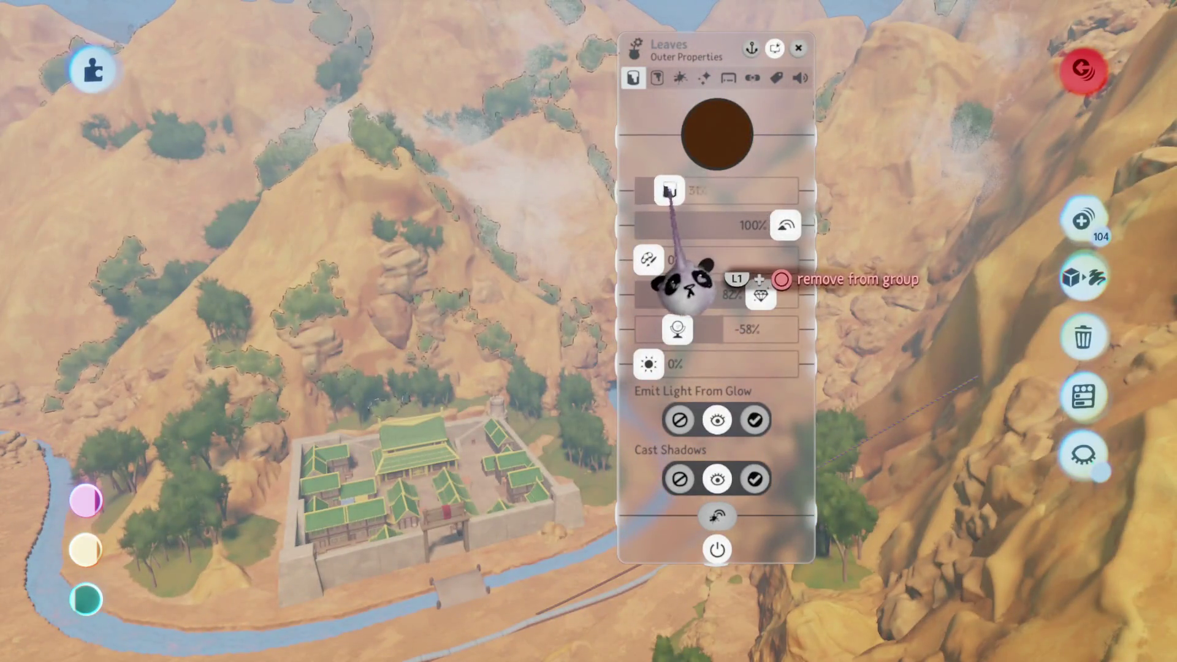
{"action": "key", "text": "Escape"}
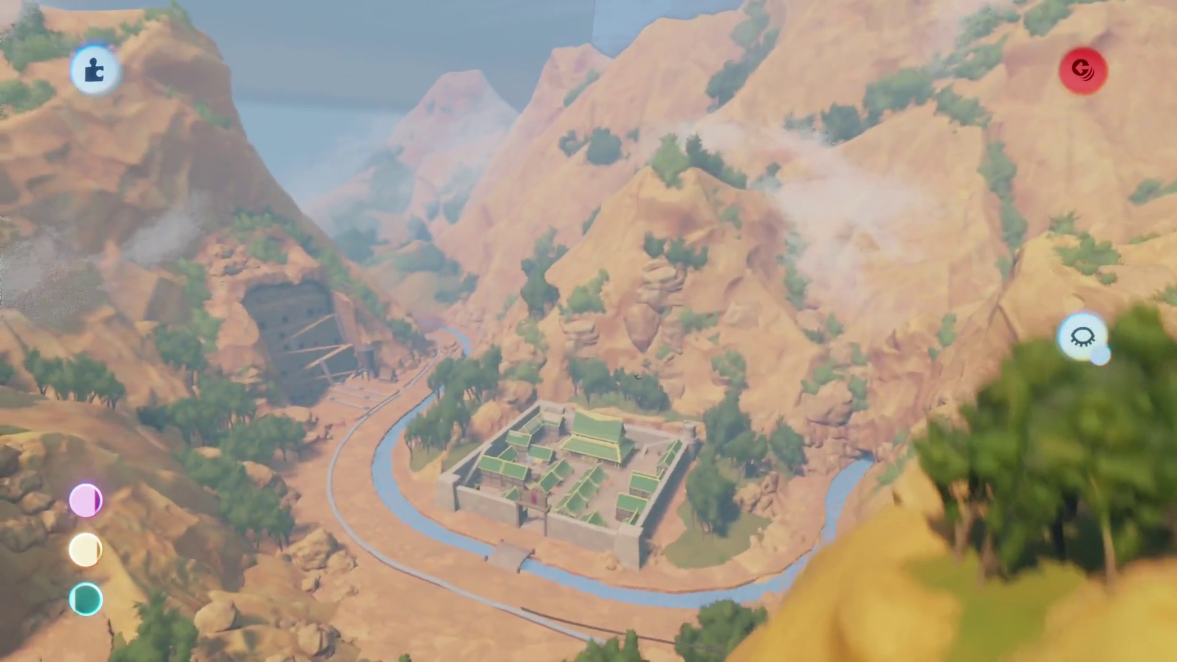
{"action": "left_click_drag", "start_coordinate": [637, 376], "coordinate": [520, 417]}
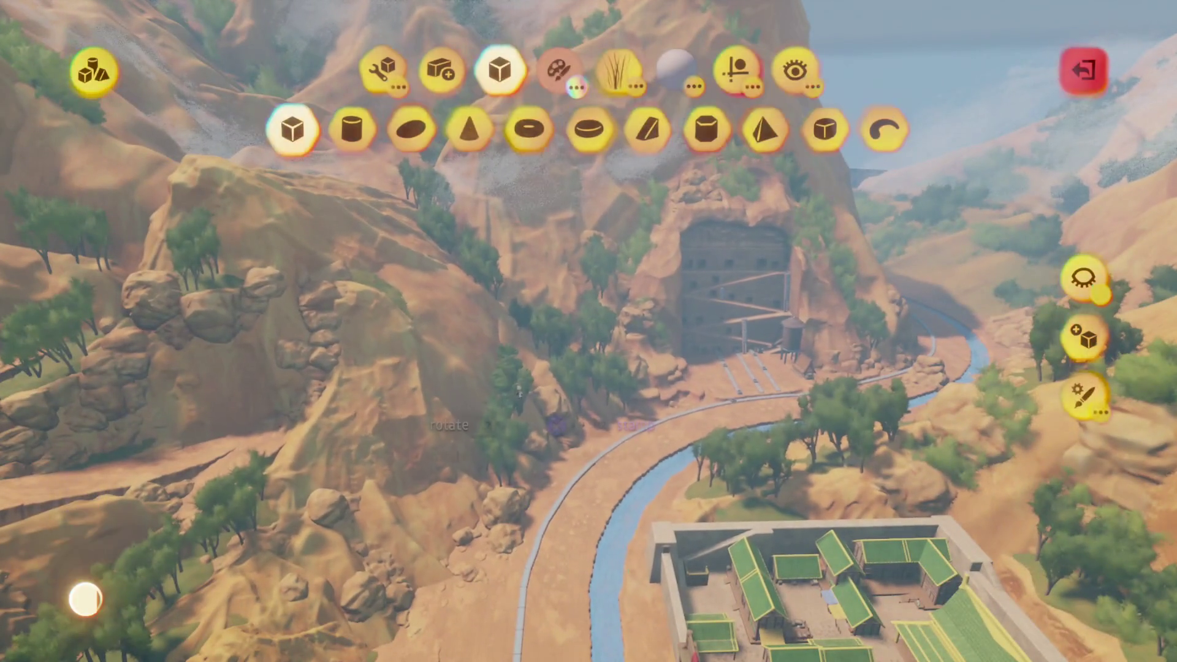
{"action": "key", "text": "Escape"}
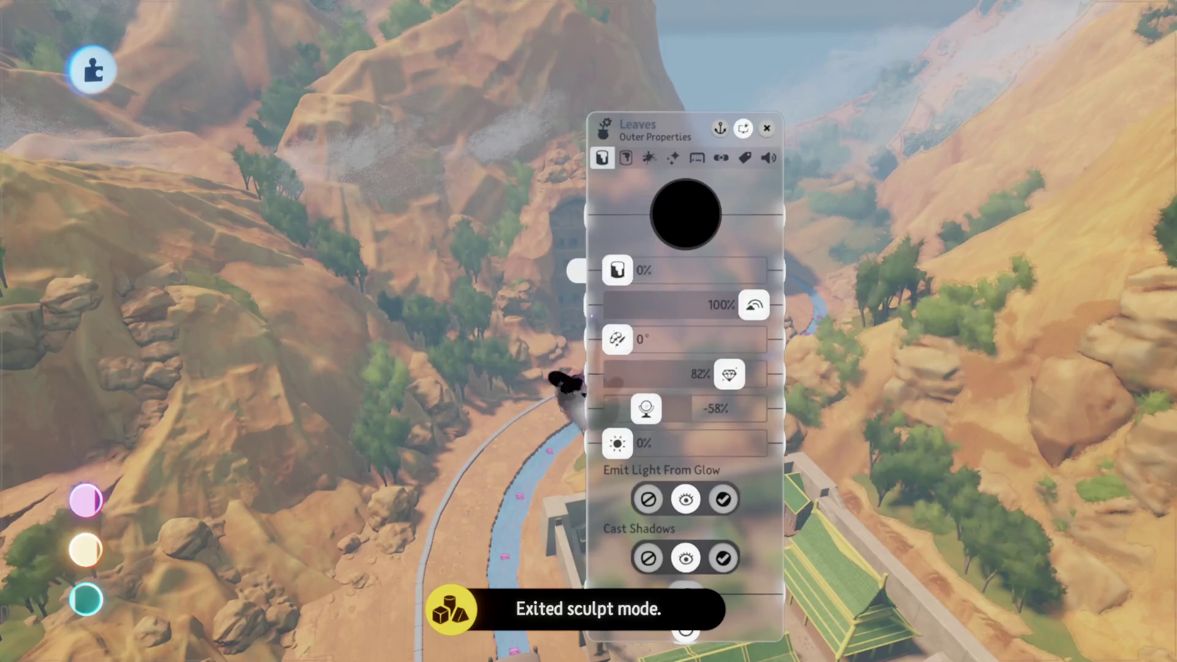
{"action": "key", "text": "Escape"}
{"action": "mouse_move", "coordinate": [635, 350]}
{"action": "left_mouse_down"}
{"action": "mouse_move", "coordinate": [622, 447]}
{"action": "mouse_move", "coordinate": [538, 407]}
{"action": "mouse_move", "coordinate": [487, 415]}
{"action": "mouse_move", "coordinate": [507, 356]}
{"action": "mouse_move", "coordinate": [445, 325]}
{"action": "left_mouse_up"}
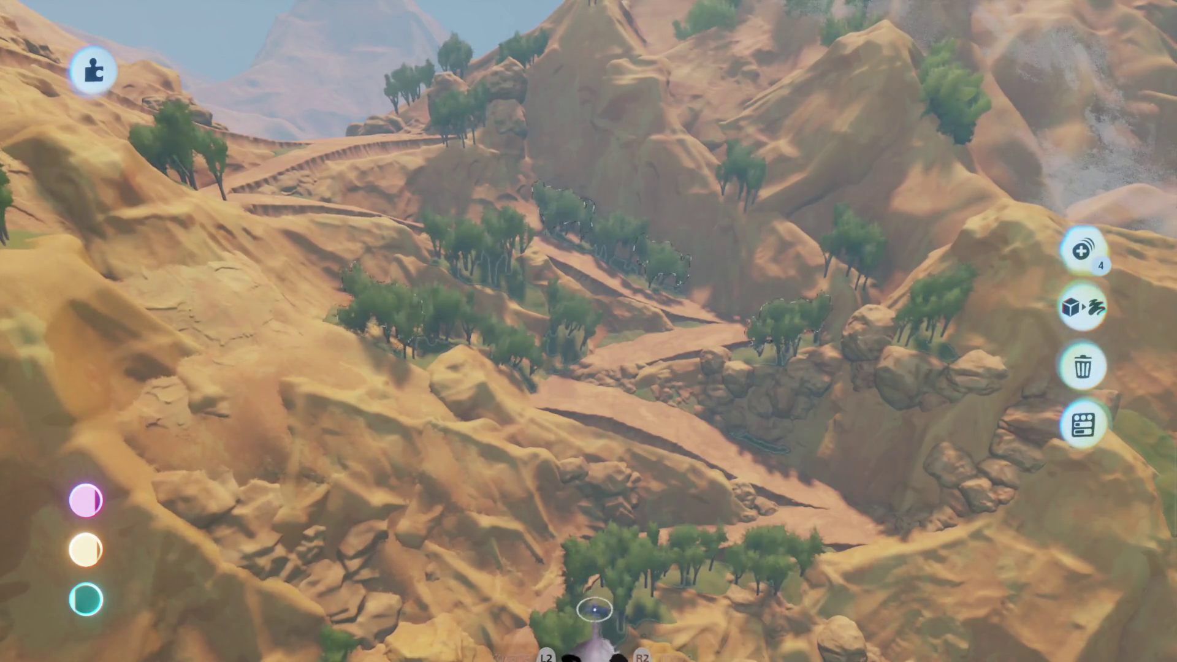
Select hillside tree clusters around the village and canyon until the count reads 20
{"action": "mouse_move", "coordinate": [583, 632]}
{"action": "left_mouse_down"}
{"action": "mouse_move", "coordinate": [625, 308]}
{"action": "mouse_move", "coordinate": [662, 314]}
{"action": "left_mouse_up"}
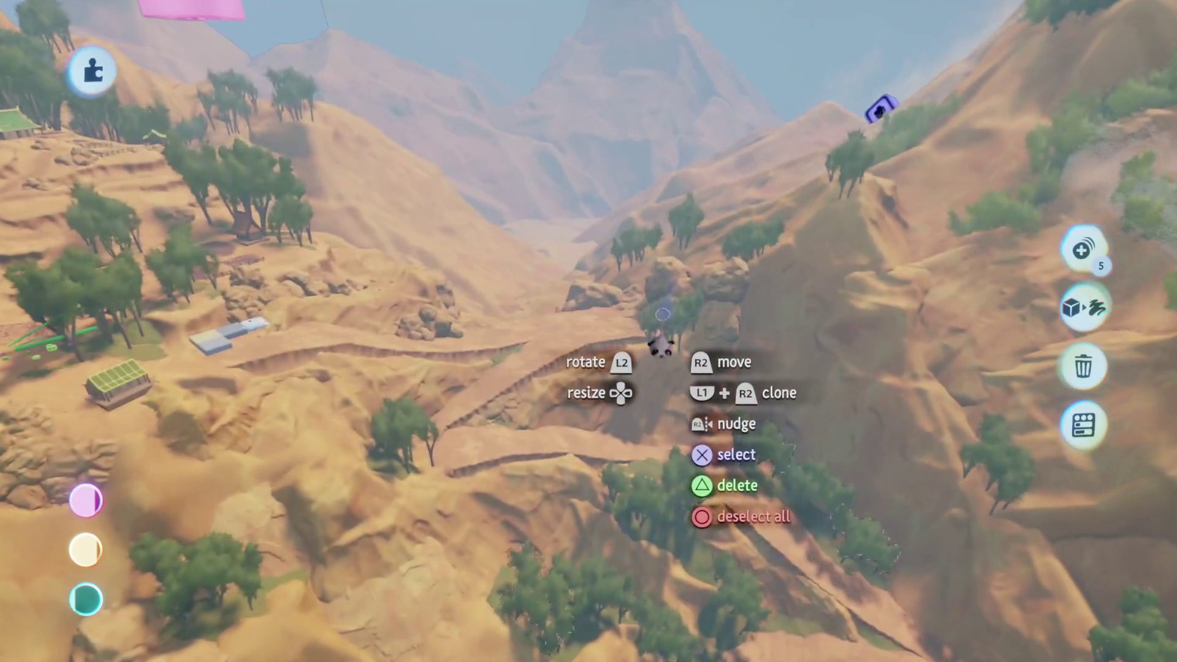
{"action": "mouse_move", "coordinate": [845, 151]}
{"action": "left_mouse_down"}
{"action": "mouse_move", "coordinate": [600, 368]}
{"action": "mouse_move", "coordinate": [517, 324]}
{"action": "mouse_move", "coordinate": [526, 319]}
{"action": "mouse_move", "coordinate": [460, 331]}
{"action": "mouse_move", "coordinate": [565, 237]}
{"action": "mouse_move", "coordinate": [544, 356]}
{"action": "mouse_move", "coordinate": [445, 454]}
{"action": "left_mouse_up"}
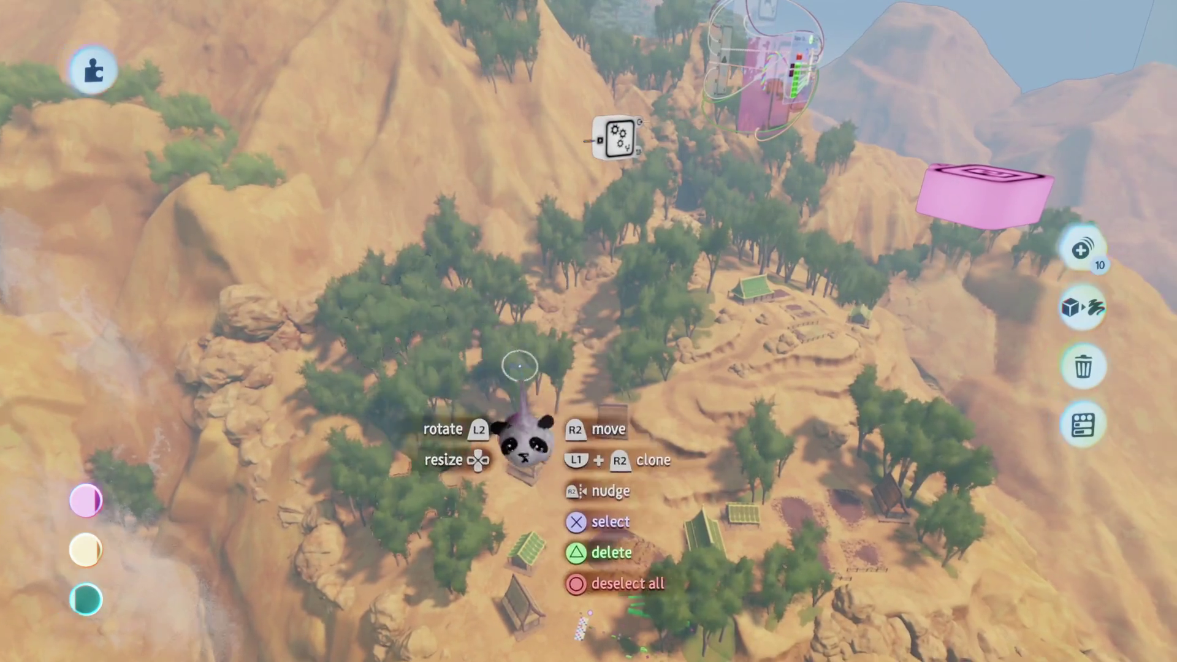
{"action": "left_click_drag", "start_coordinate": [518, 360], "coordinate": [353, 222]}
{"action": "left_click_drag", "start_coordinate": [589, 399], "coordinate": [791, 383]}
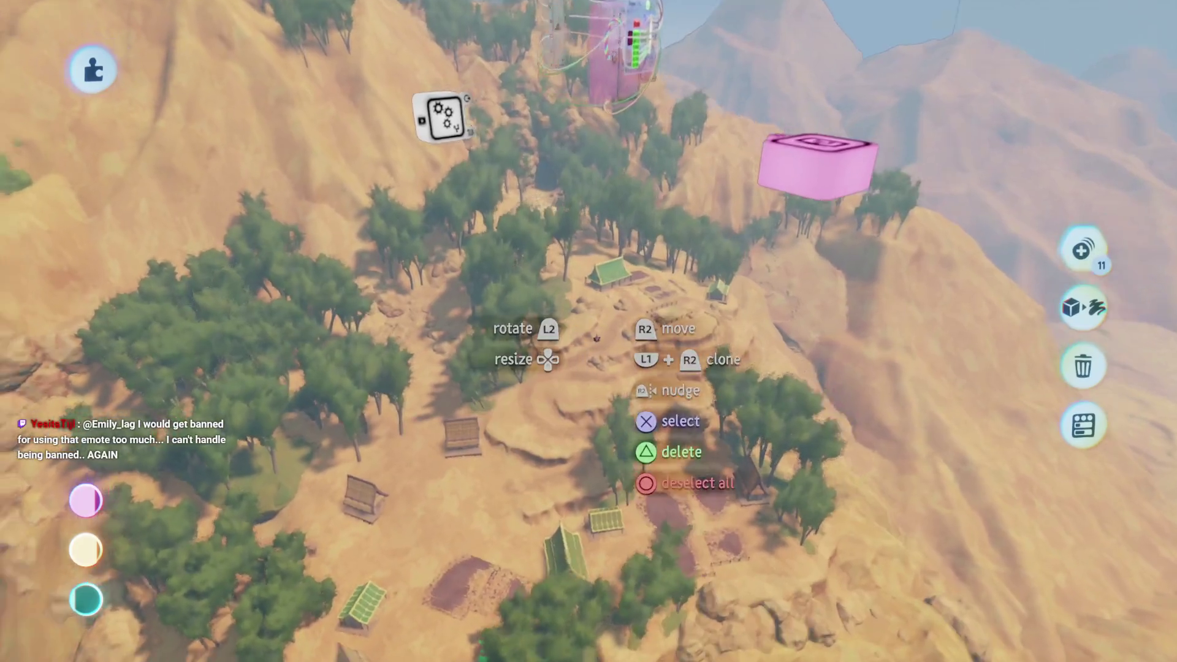
{"action": "mouse_move", "coordinate": [596, 338]}
{"action": "left_mouse_down"}
{"action": "mouse_move", "coordinate": [603, 391]}
{"action": "mouse_move", "coordinate": [555, 420]}
{"action": "left_mouse_up"}
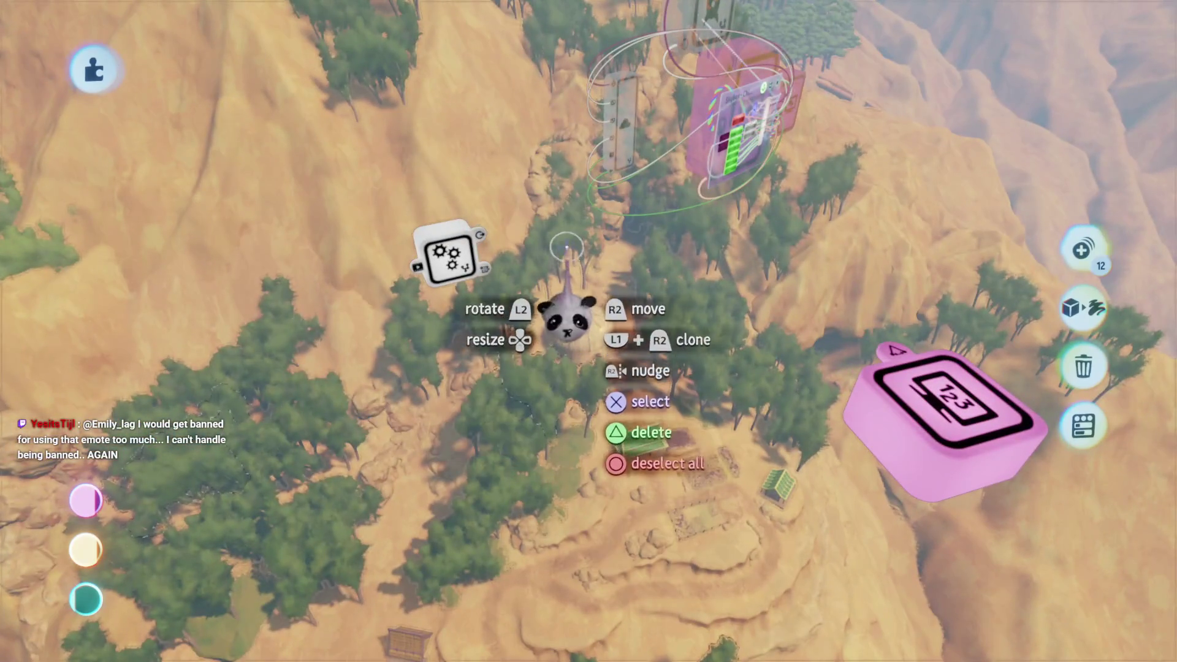
{"action": "mouse_move", "coordinate": [563, 248]}
{"action": "left_mouse_down"}
{"action": "mouse_move", "coordinate": [616, 380]}
{"action": "mouse_move", "coordinate": [689, 365]}
{"action": "mouse_move", "coordinate": [661, 355]}
{"action": "mouse_move", "coordinate": [674, 409]}
{"action": "mouse_move", "coordinate": [620, 351]}
{"action": "mouse_move", "coordinate": [613, 307]}
{"action": "mouse_move", "coordinate": [621, 402]}
{"action": "mouse_move", "coordinate": [601, 399]}
{"action": "mouse_move", "coordinate": [607, 375]}
{"action": "mouse_move", "coordinate": [607, 429]}
{"action": "mouse_move", "coordinate": [612, 407]}
{"action": "mouse_move", "coordinate": [521, 415]}
{"action": "mouse_move", "coordinate": [382, 320]}
{"action": "mouse_move", "coordinate": [507, 381]}
{"action": "mouse_move", "coordinate": [541, 355]}
{"action": "mouse_move", "coordinate": [632, 344]}
{"action": "mouse_move", "coordinate": [638, 393]}
{"action": "left_mouse_up"}
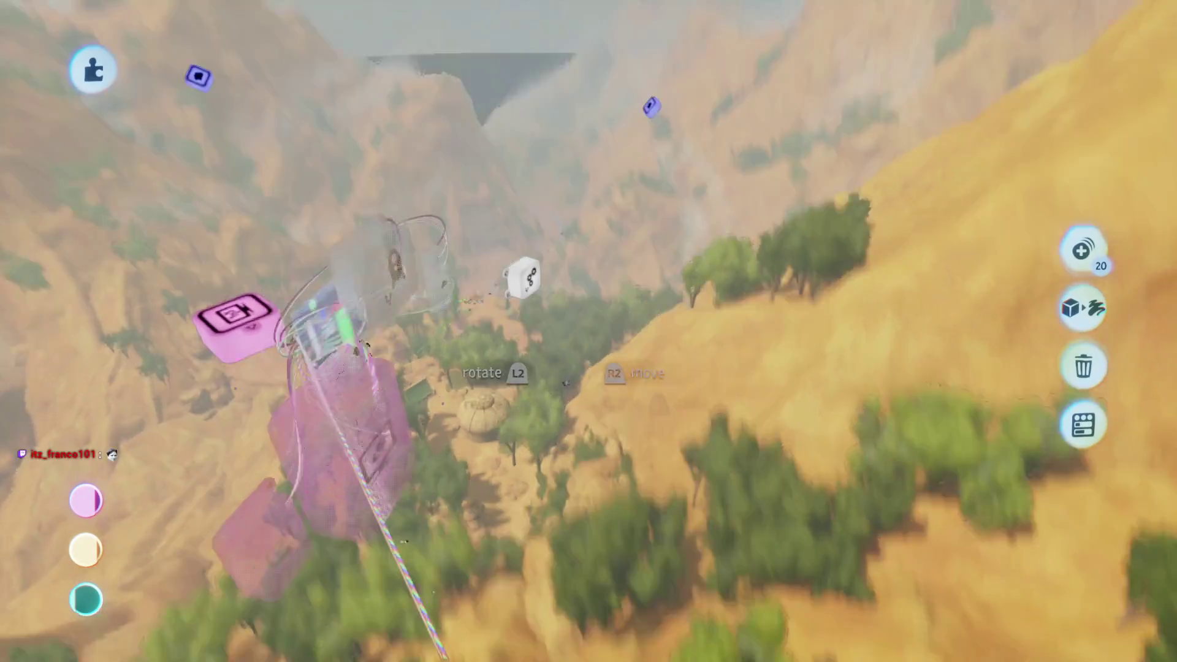
{"action": "mouse_move", "coordinate": [565, 383]}
{"action": "left_mouse_down"}
{"action": "mouse_move", "coordinate": [579, 460]}
{"action": "mouse_move", "coordinate": [607, 397]}
{"action": "left_mouse_up"}
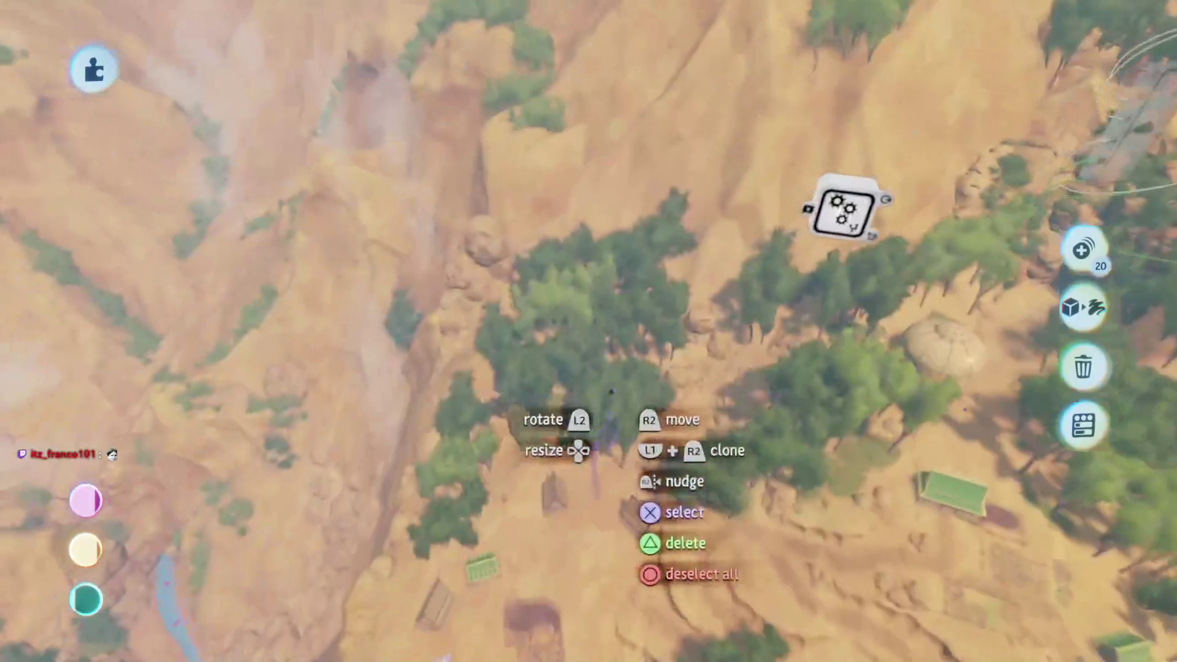
{"action": "left_click", "coordinate": [610, 397]}
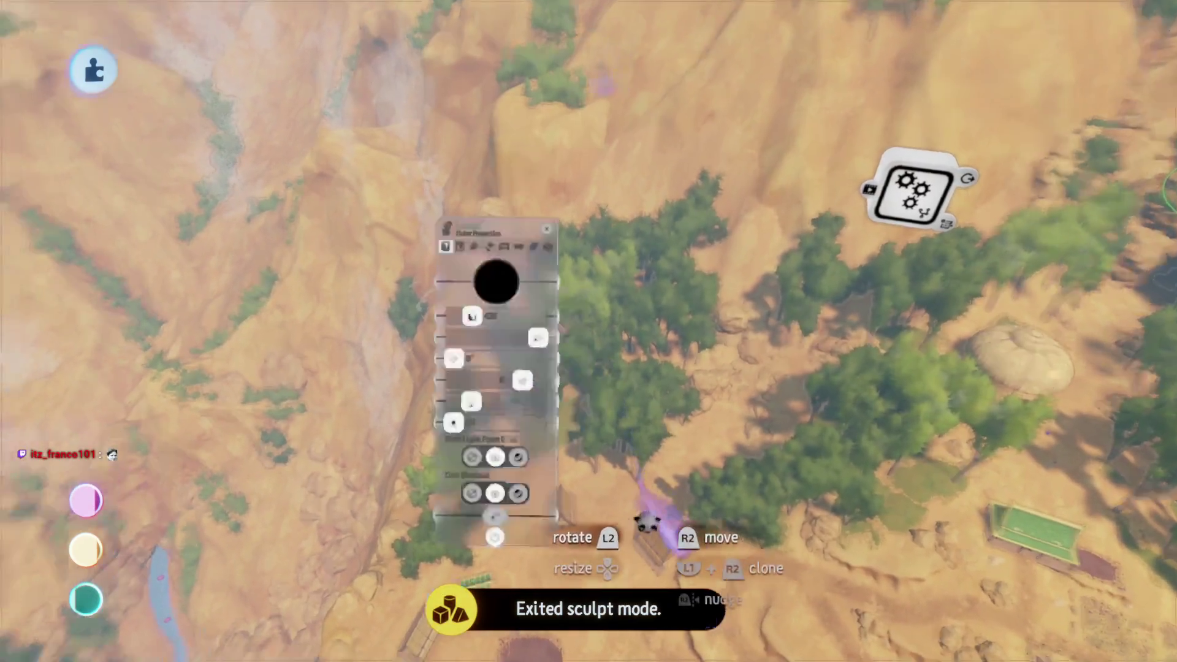
{"action": "key", "text": "Escape"}
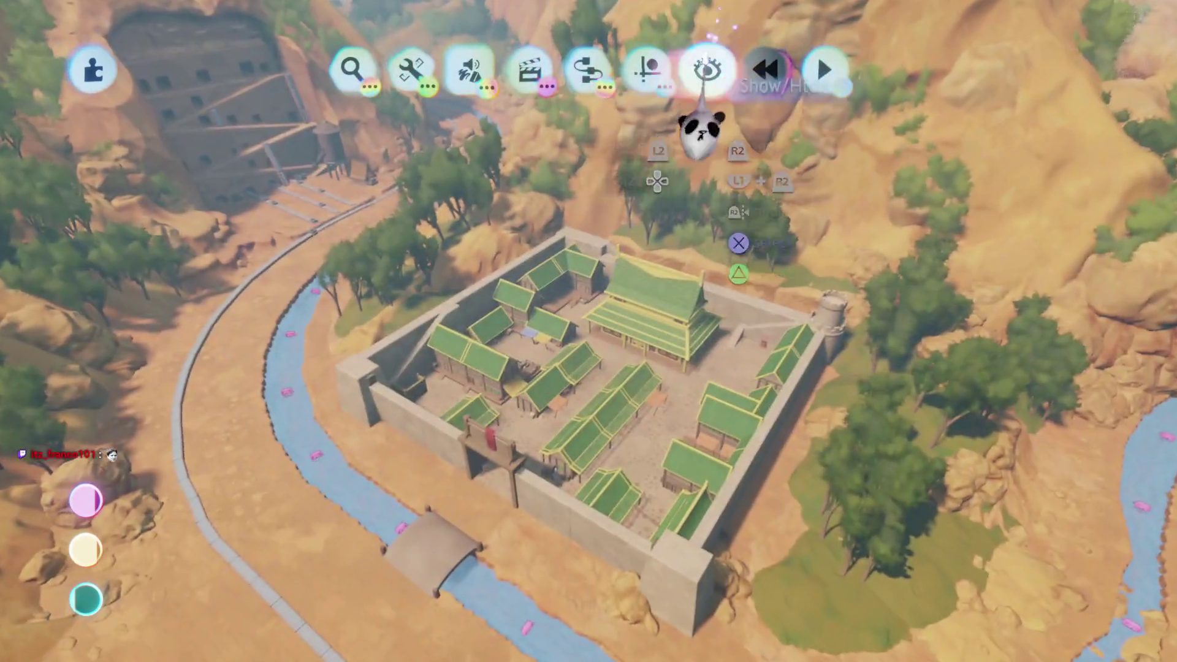
{"action": "left_click", "coordinate": [701, 132]}
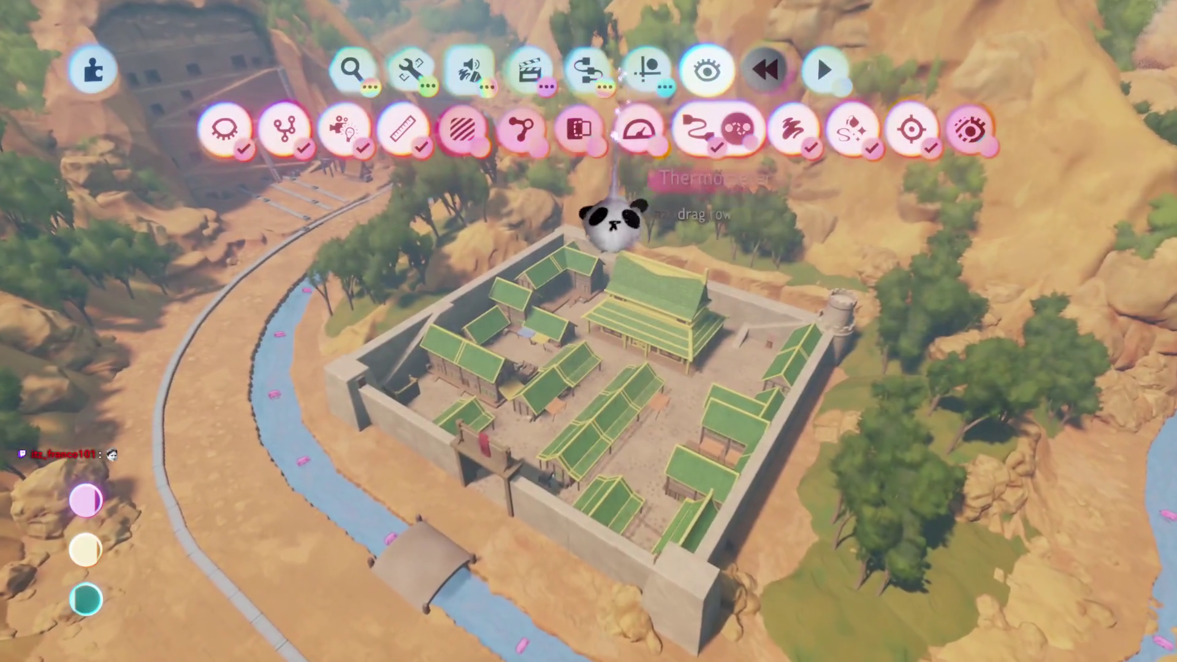